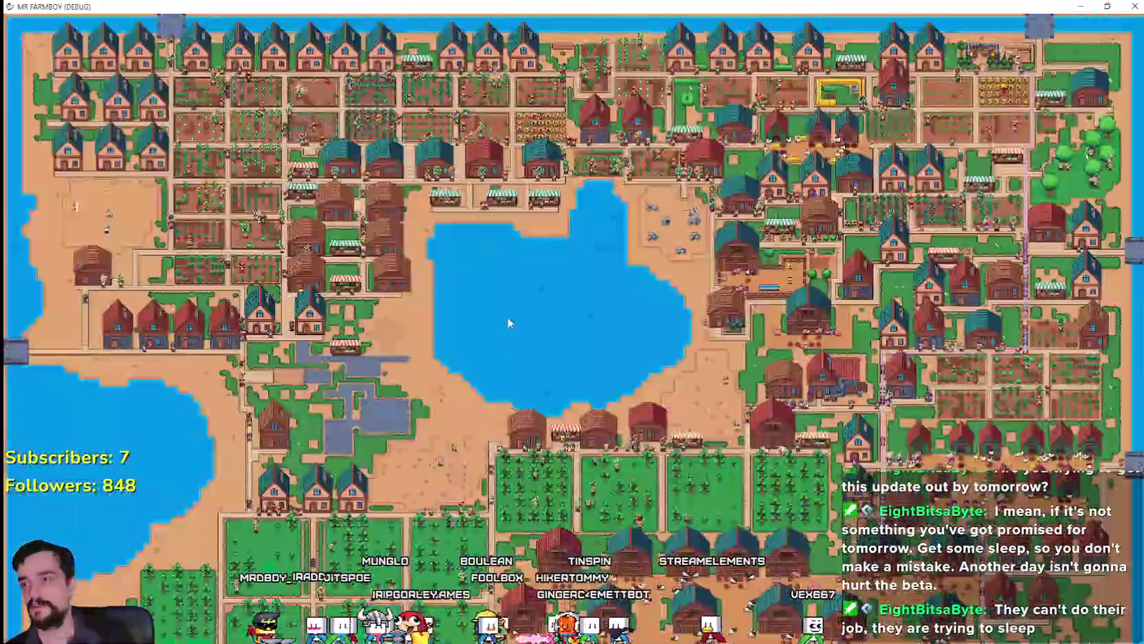
# - Pan and zoom around the farm, restoring then re-maximizing the game window
pyautogui.scroll(5, 509, 323)
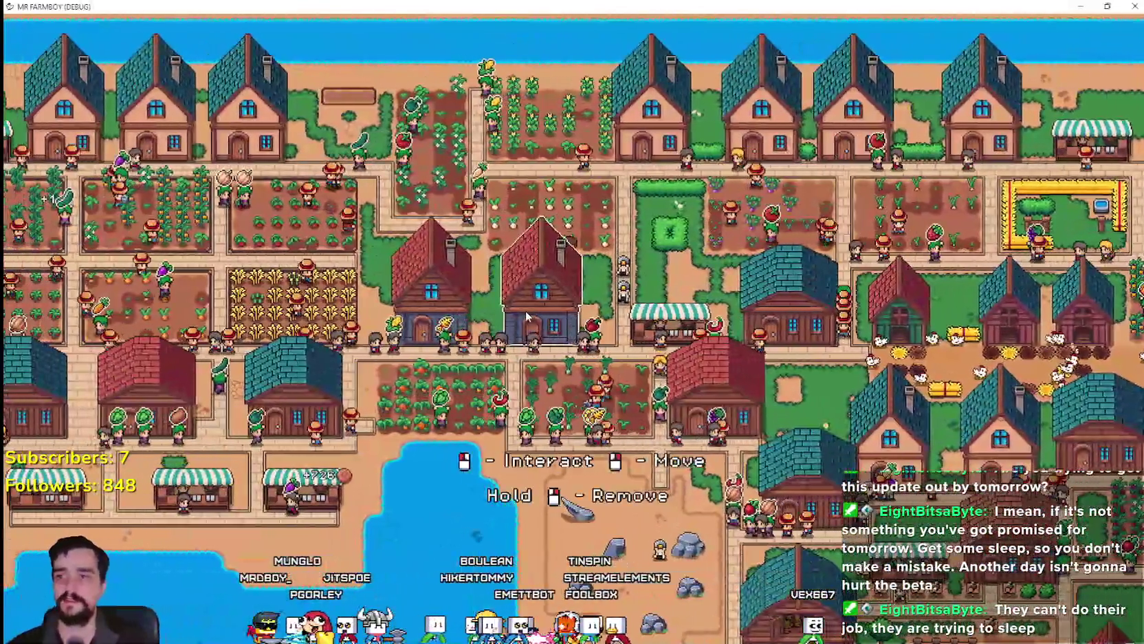
pyautogui.press('a')
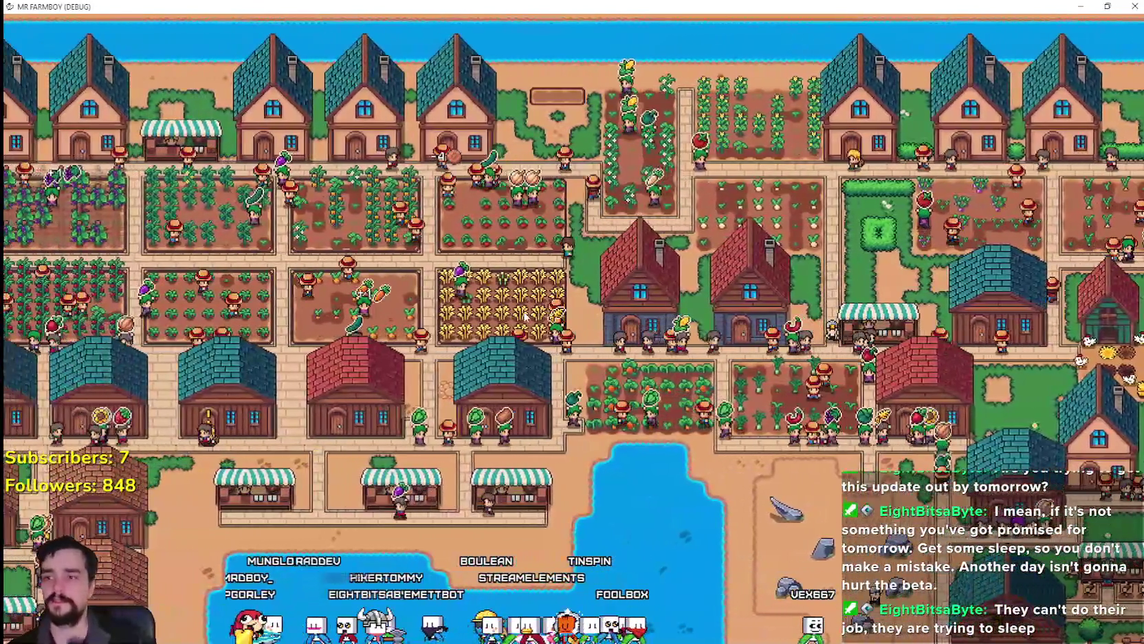
pyautogui.press('a')
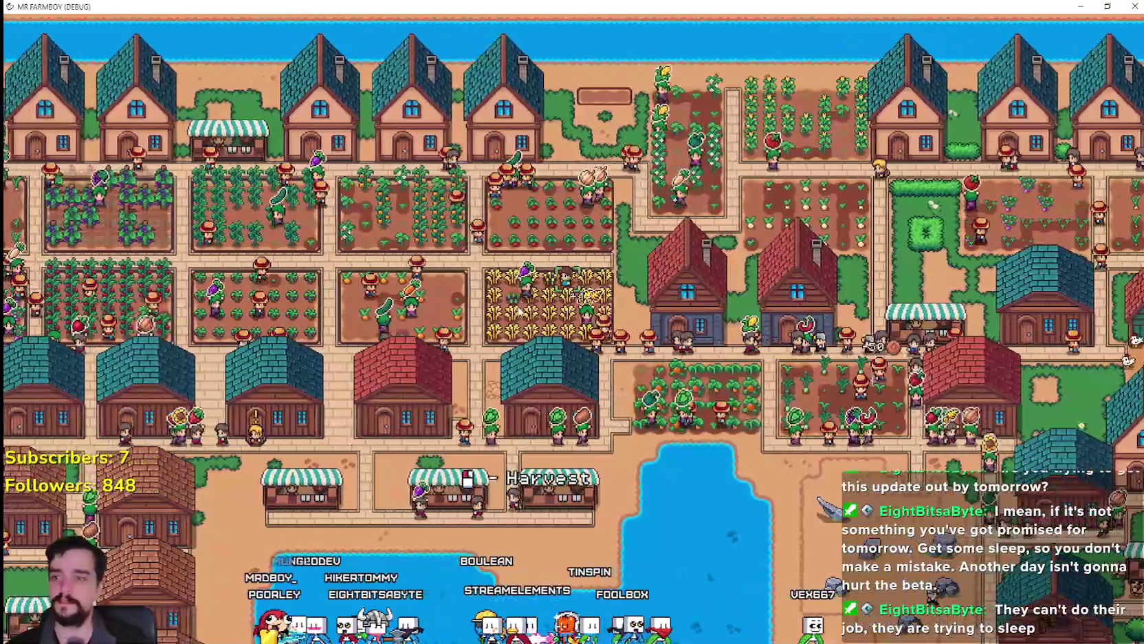
pyautogui.press('a')
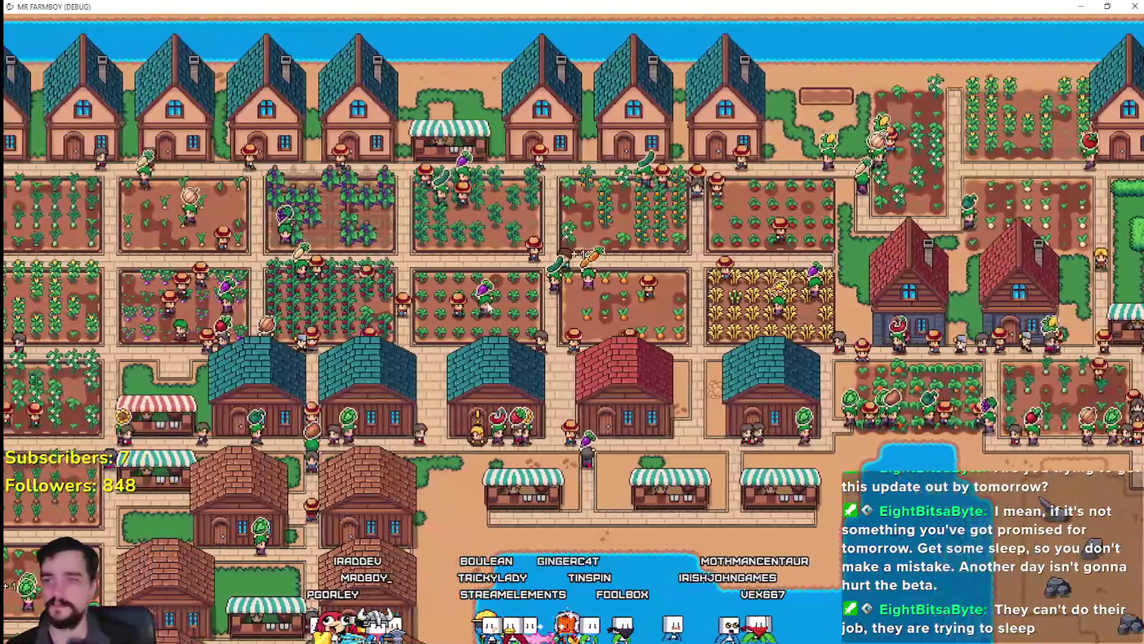
pyautogui.scroll(3, 496, 258)
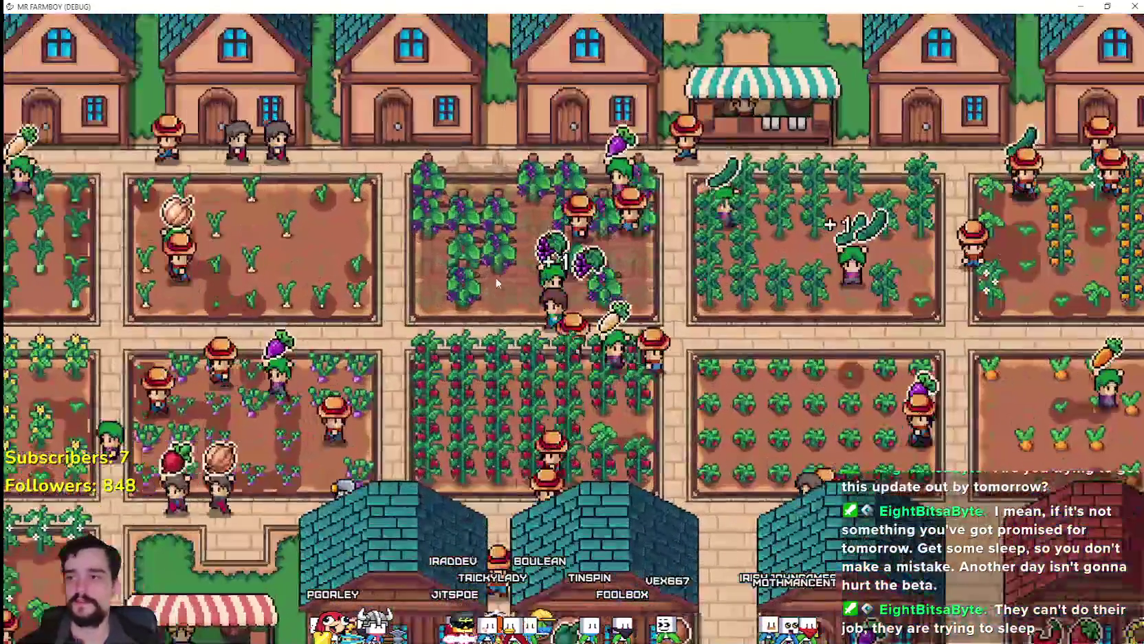
pyautogui.scroll(-2, 498, 306)
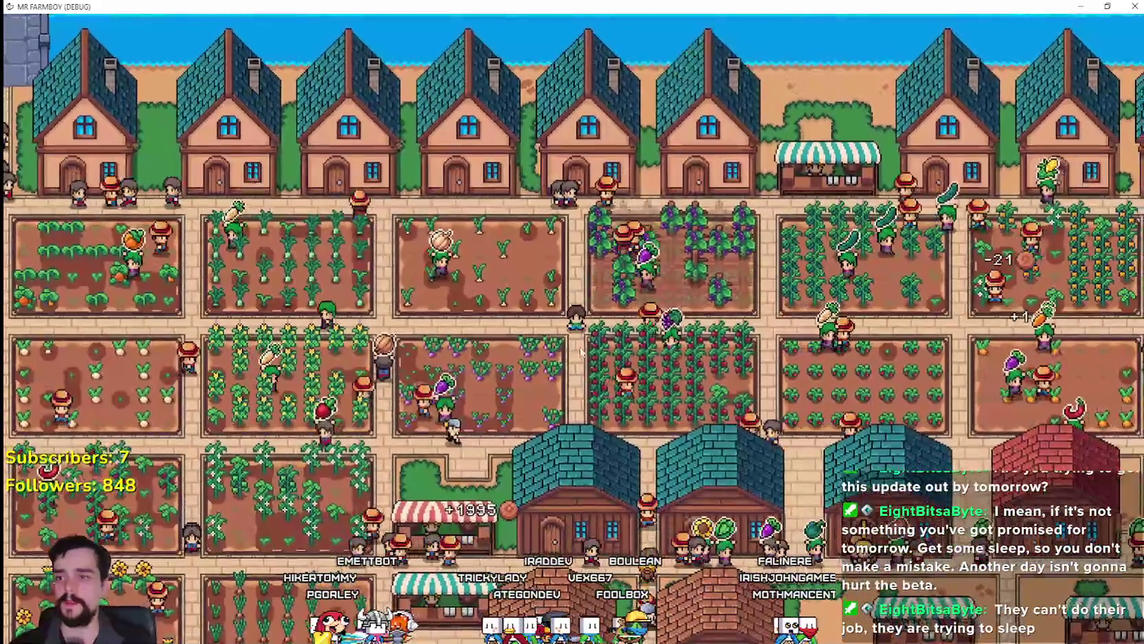
pyautogui.press('super+Down')
pyautogui.scroll(4, 804, 394)
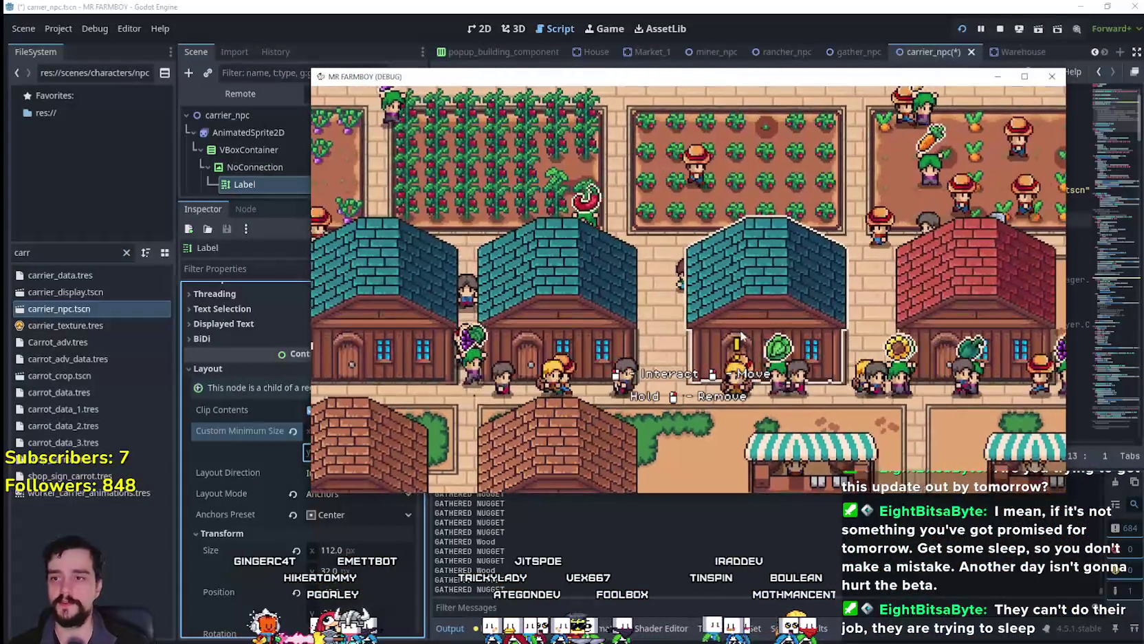
pyautogui.click(1012, 80)
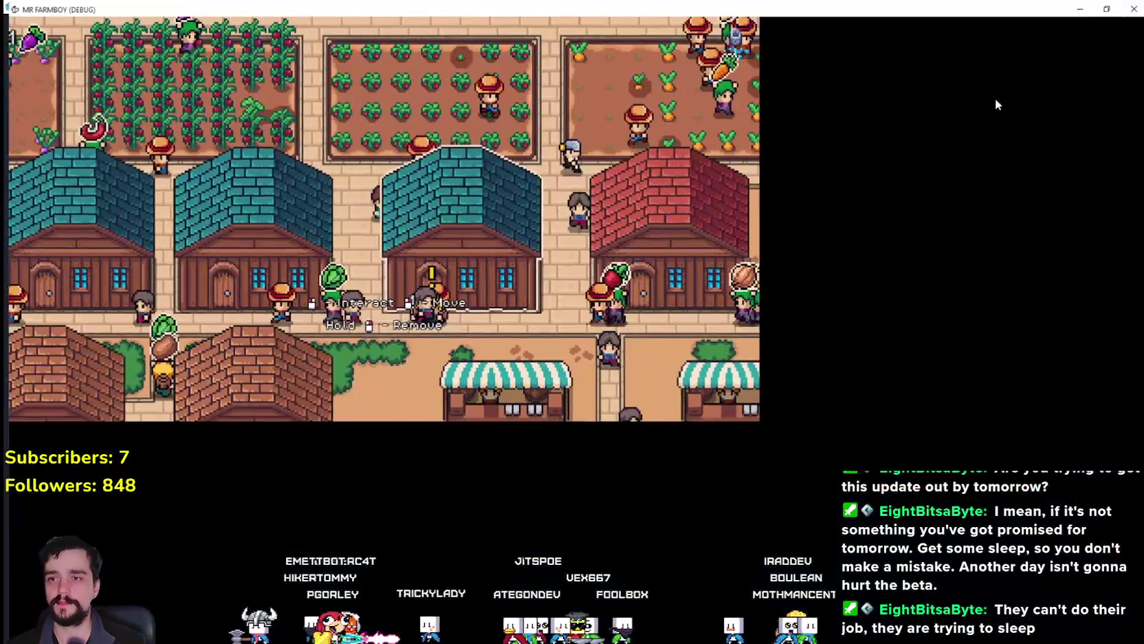
# - Pan the farm view right and down, then stop the game and return to the carrier_npc script
pyautogui.scroll(-2, 702, 296)
pyautogui.press('d')
pyautogui.press('s')
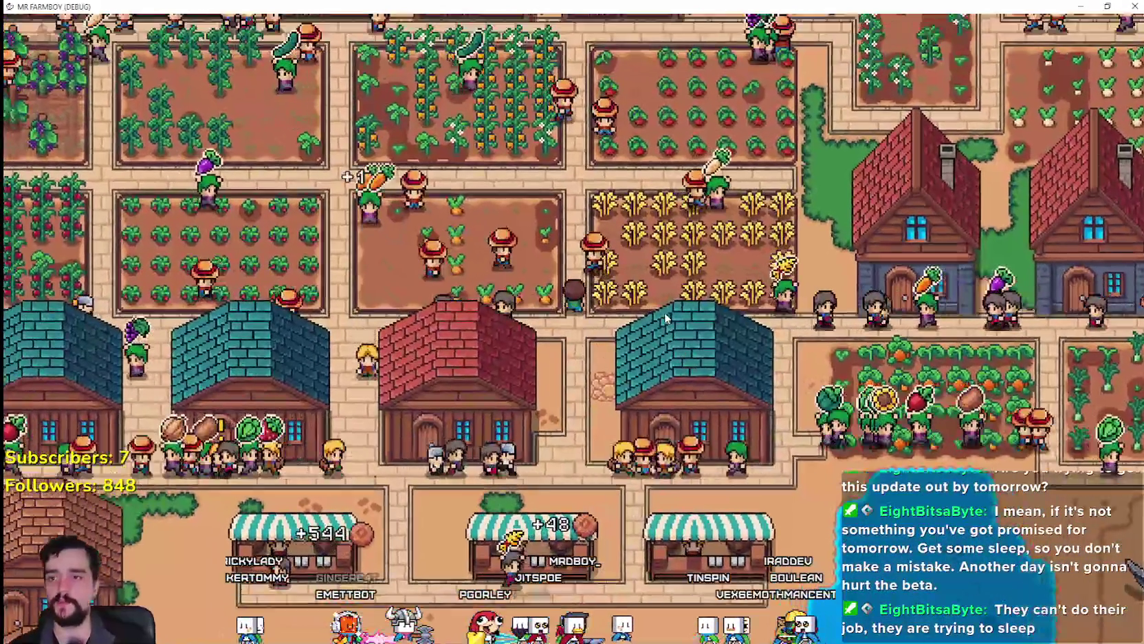
pyautogui.scroll(-2, 664, 312)
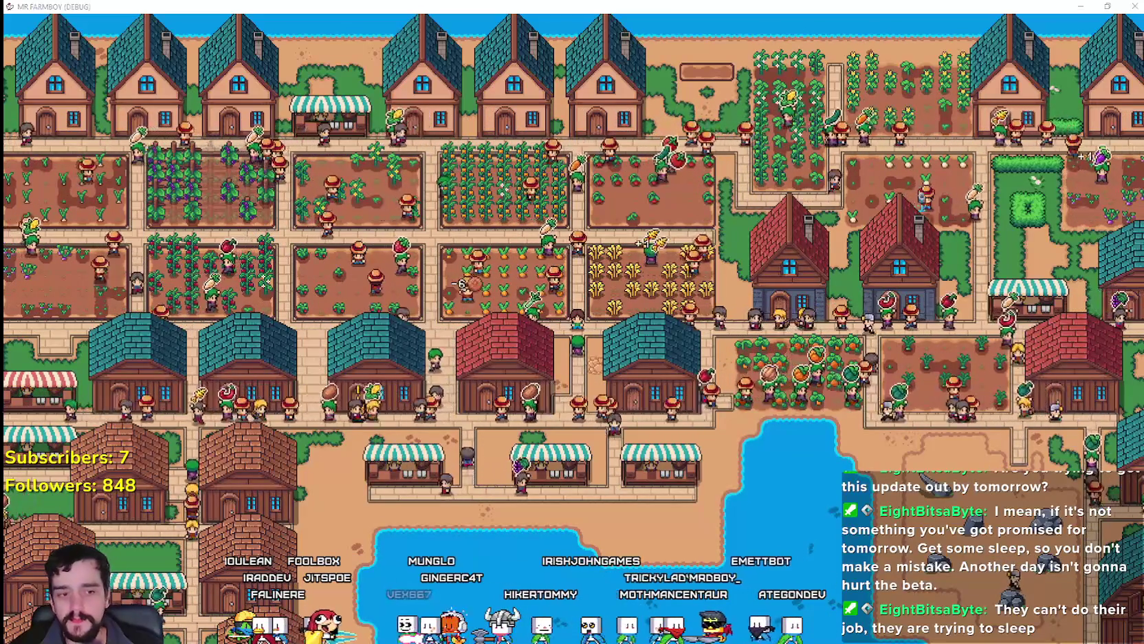
pyautogui.press('F8')
pyautogui.click(737, 205)
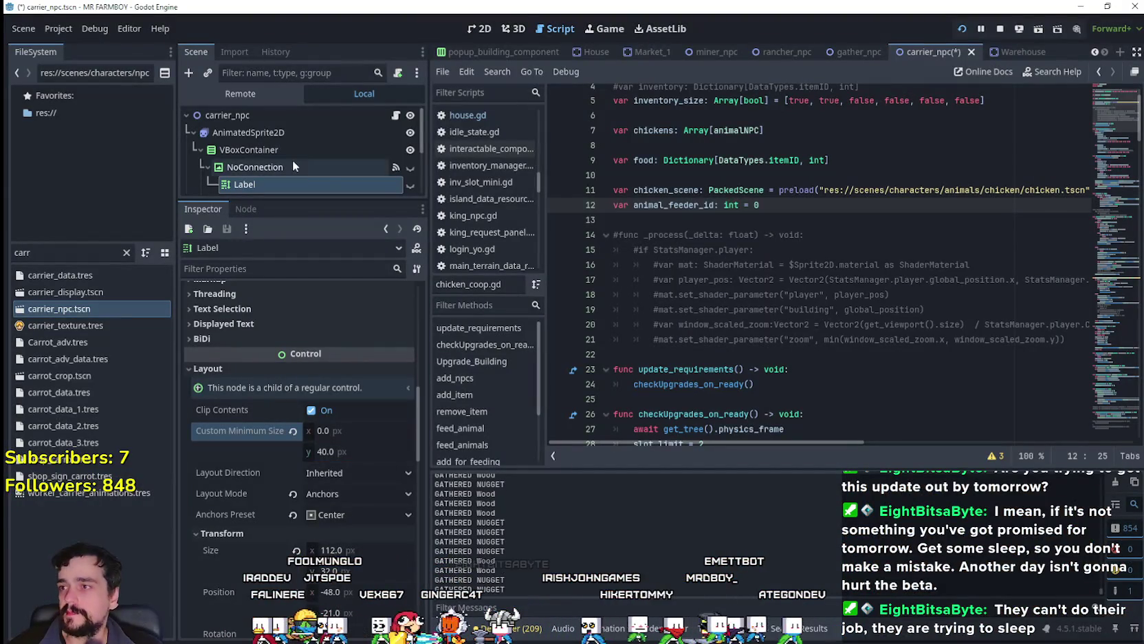
# - Open test_scene_everything.tscn via a 'tes' filter and show game_tile_map_top.gd at add_farm_wet
pyautogui.click(826, 264)
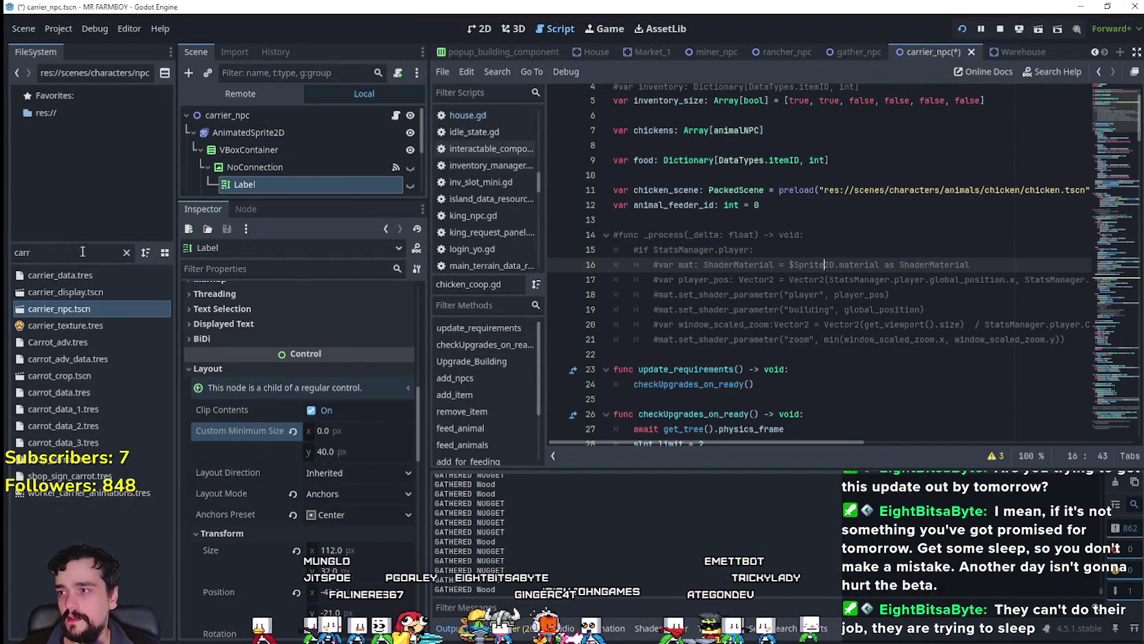
pyautogui.write('tes')
pyautogui.doubleClick(104, 292)
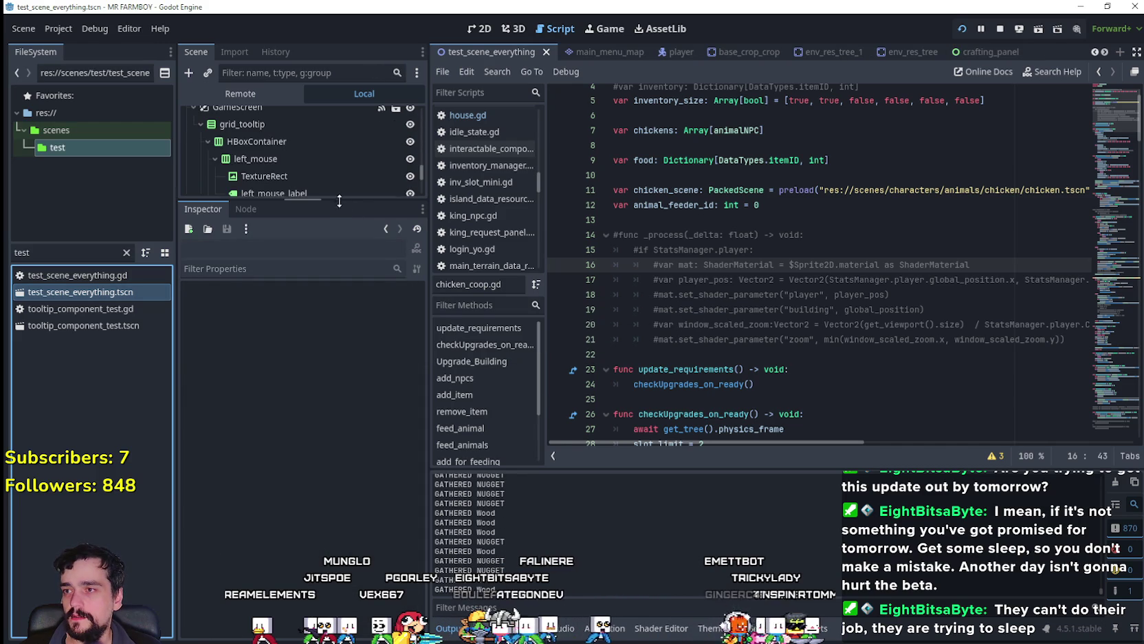
pyautogui.moveTo(336, 195); pyautogui.dragTo(344, 397)
pyautogui.scroll(2, 358, 323)
pyautogui.scroll(2, 379, 289)
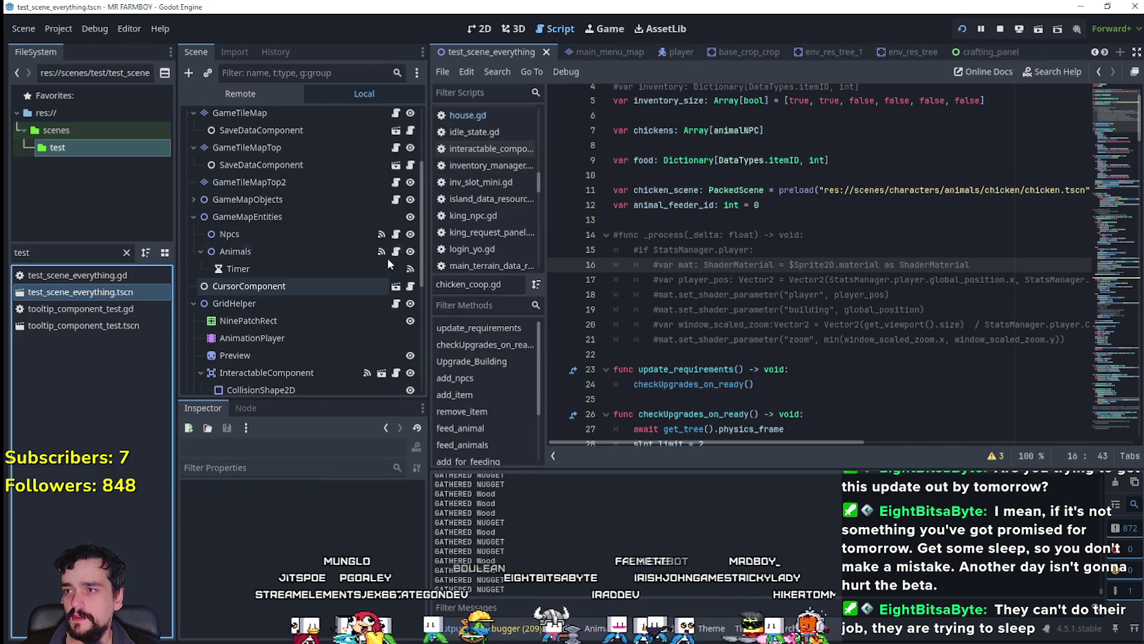
pyautogui.click(396, 148)
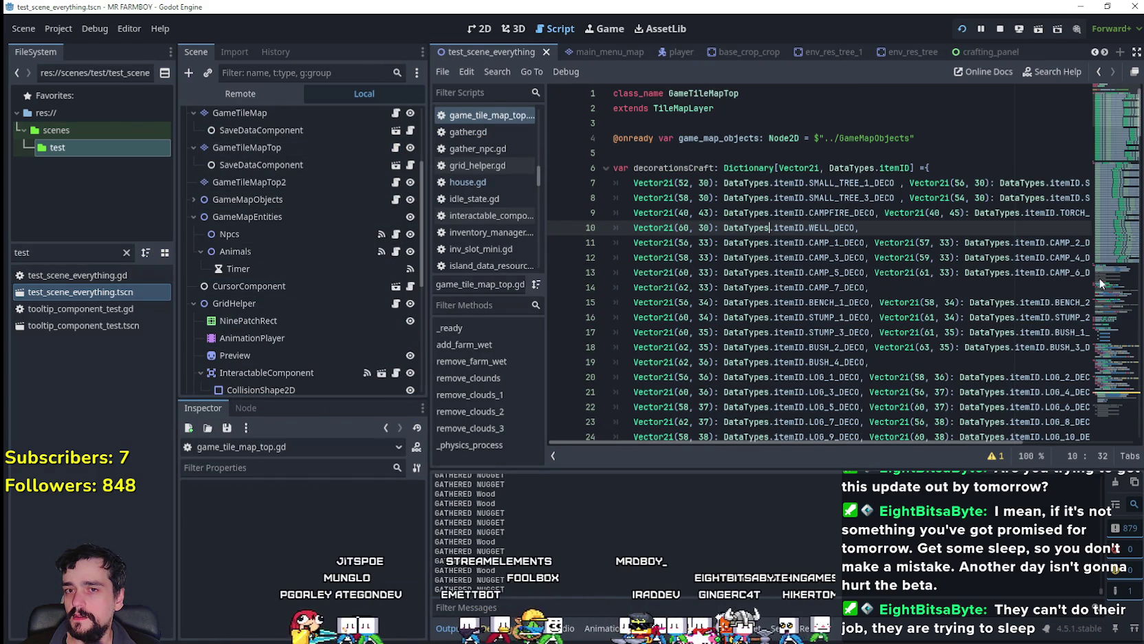
pyautogui.moveTo(1118, 240); pyautogui.dragTo(1117, 312)
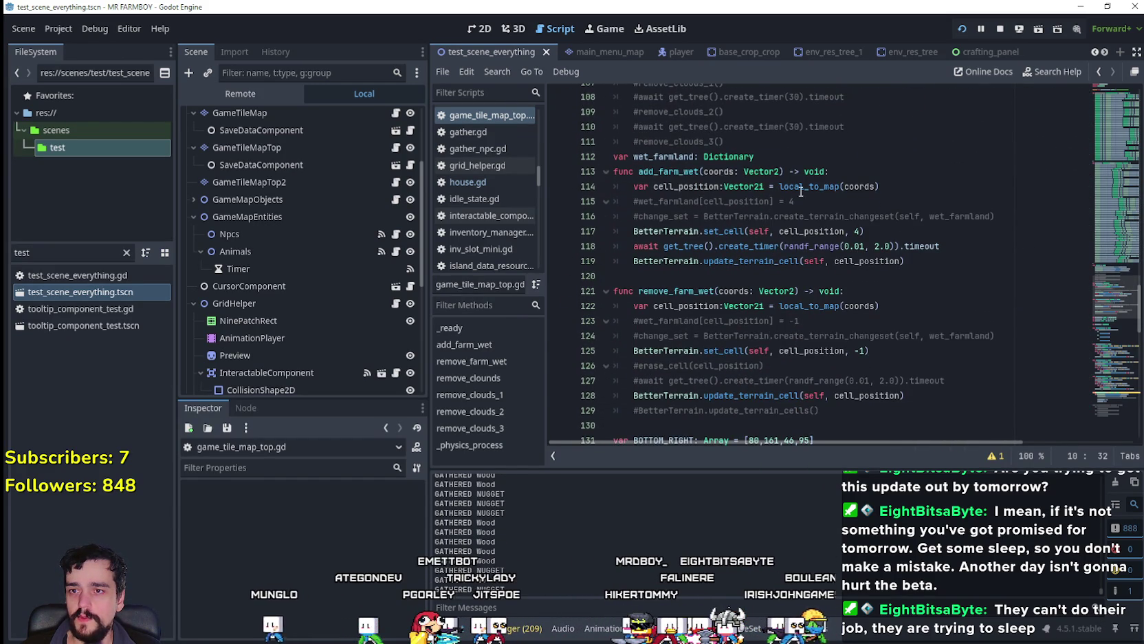
pyautogui.click(848, 177)
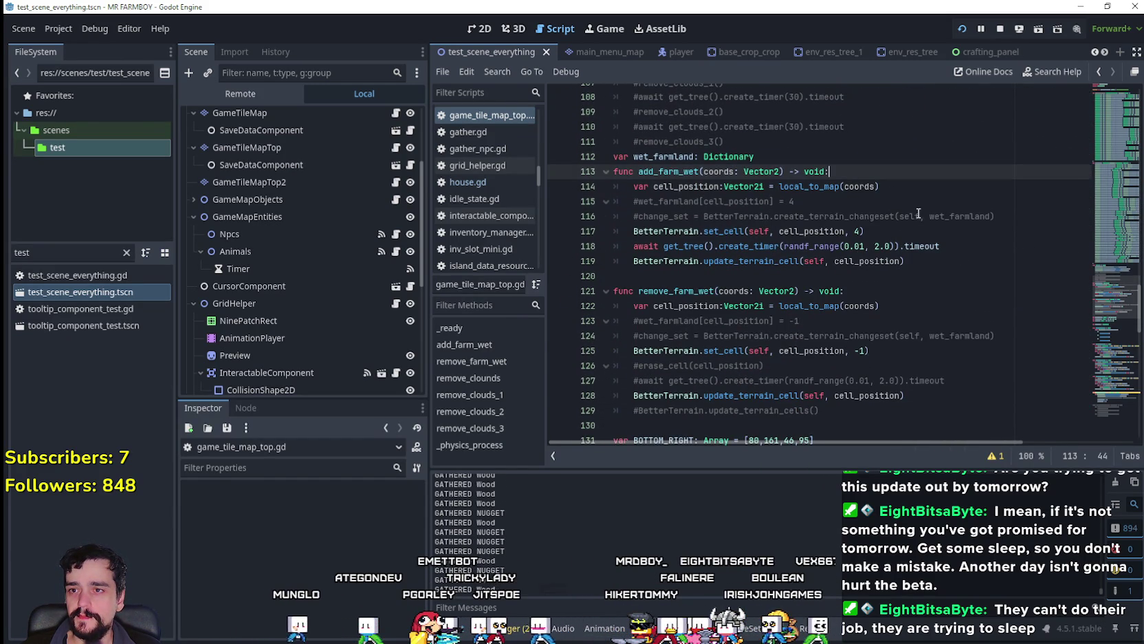
# - Reduce add_farm_wet to pass and comment out its old body on lines 116–121
pyautogui.press('Return')
pyautogui.write('pass')
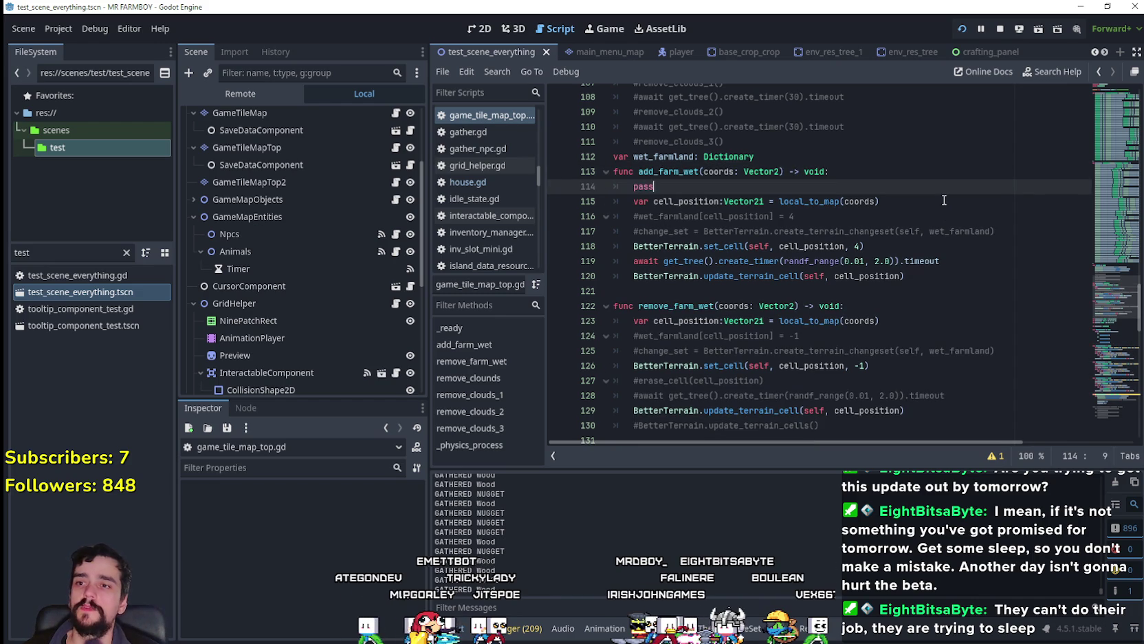
pyautogui.press('Return')
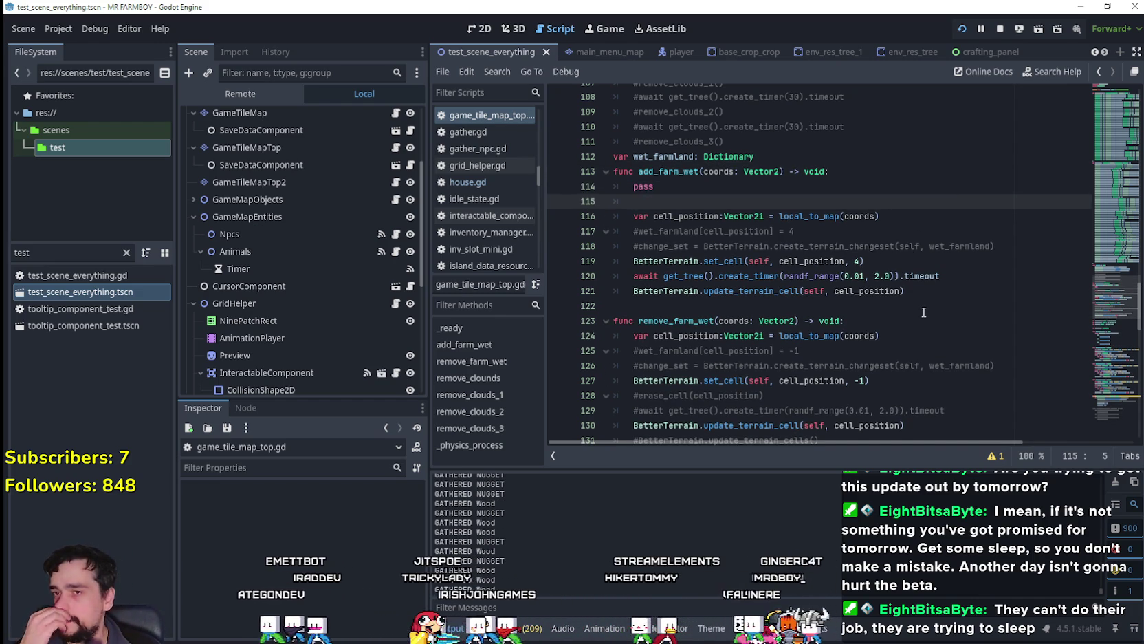
pyautogui.moveTo(925, 292)
pyautogui.mouseDown()
pyautogui.moveTo(935, 292)
pyautogui.moveTo(597, 221)
pyautogui.mouseUp()
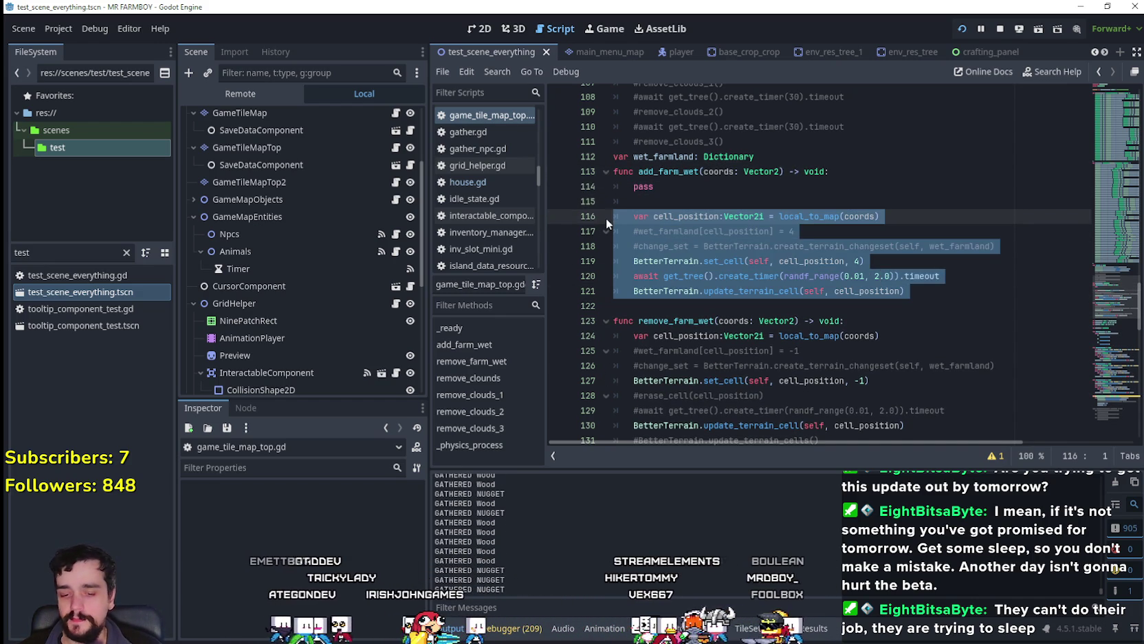
pyautogui.hotkey('ctrl', 'k')
pyautogui.scroll(-3, 794, 339)
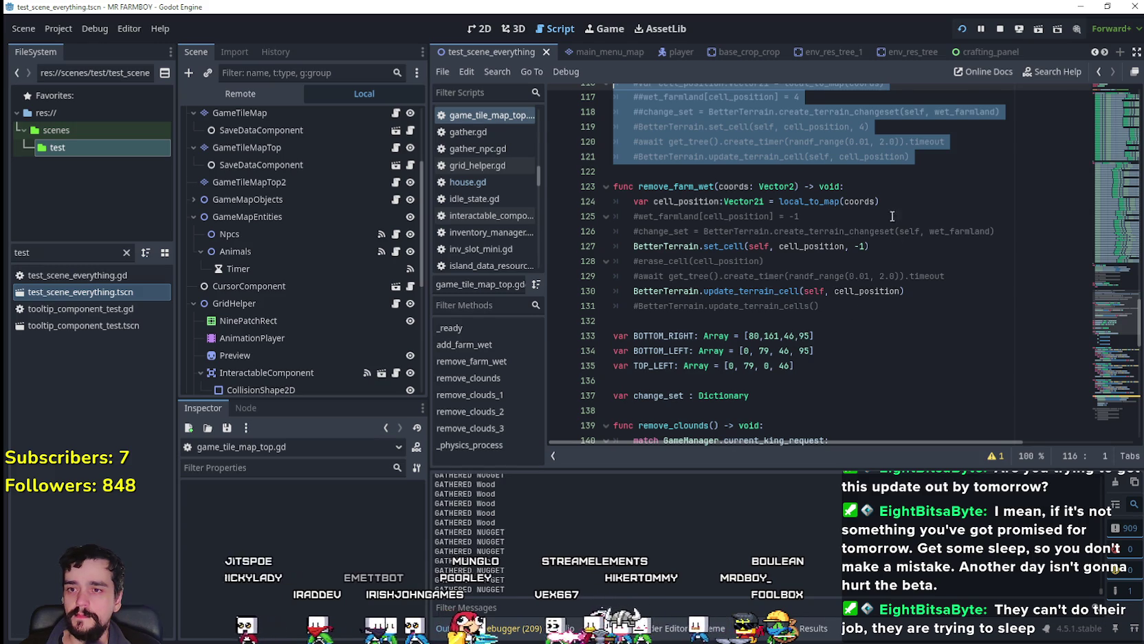
# - Reduce remove_farm_wet to pass and comment out its old body on lines 125–132
pyautogui.click(892, 191)
pyautogui.press('Return')
pyautogui.write('pass')
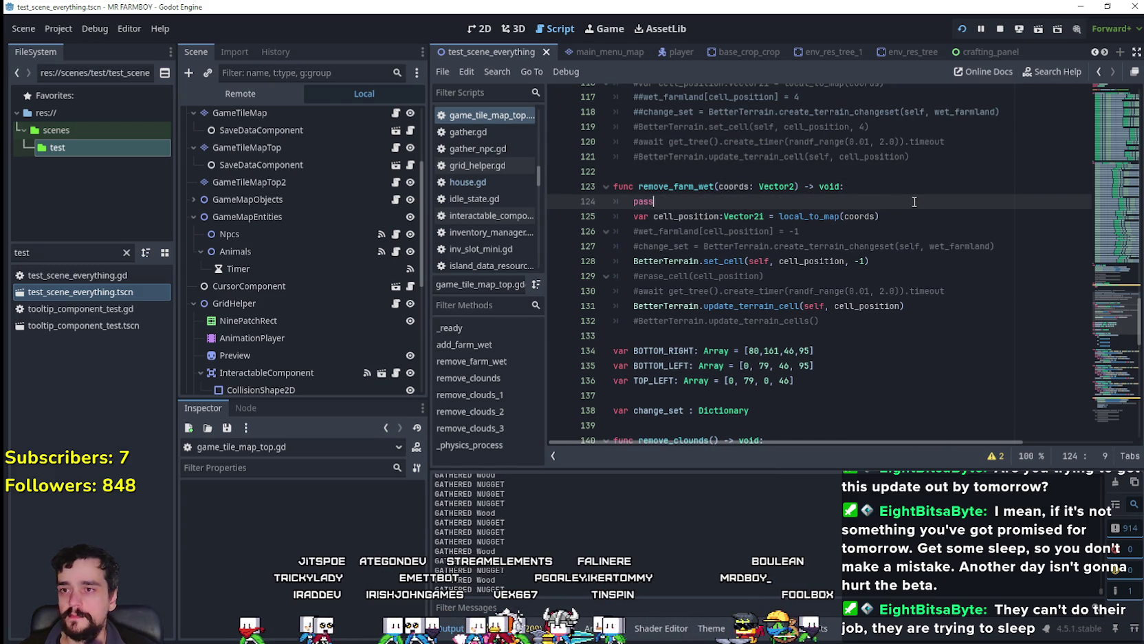
pyautogui.moveTo(881, 326); pyautogui.dragTo(611, 220)
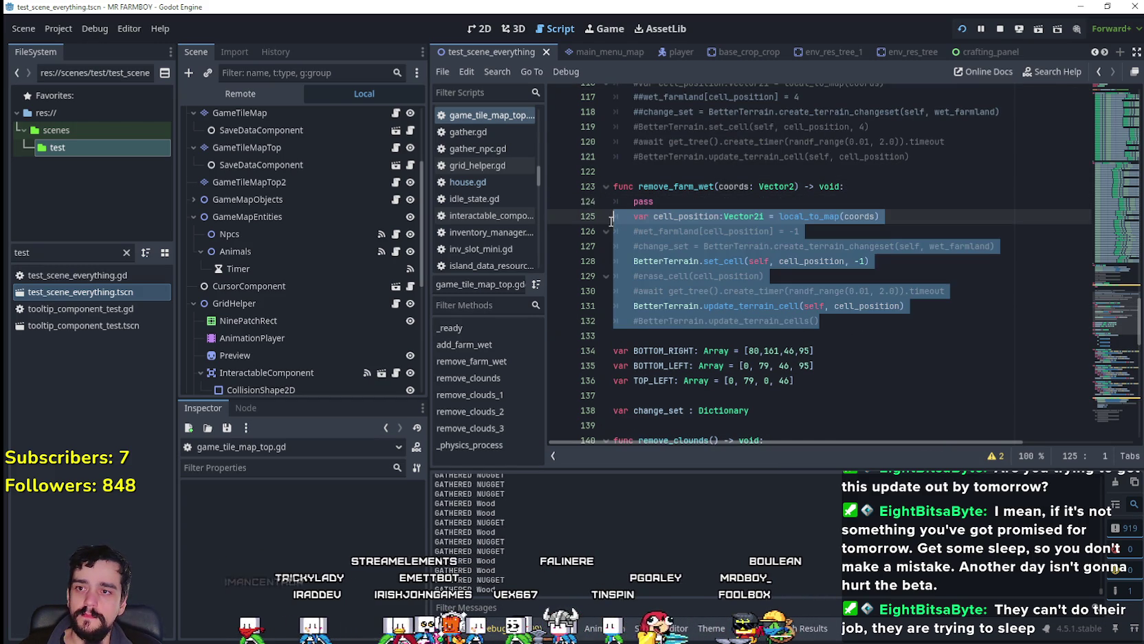
pyautogui.hotkey('ctrl', 'k')
# - Save the script and scene, then start a project-wide Find in Files search
pyautogui.click(759, 172)
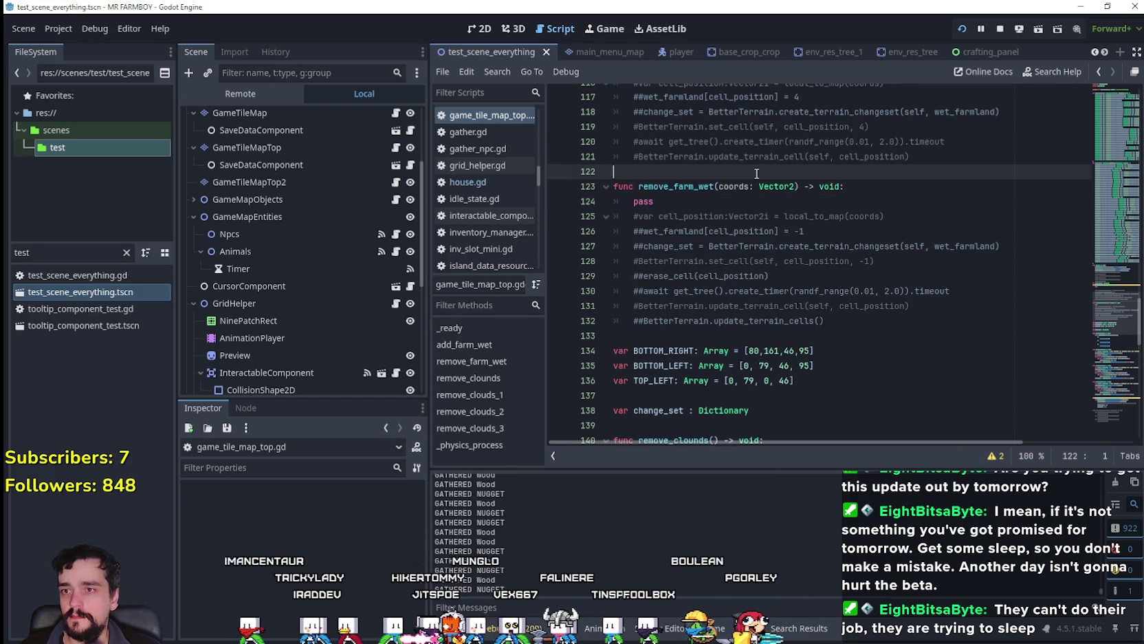
pyautogui.hotkey('ctrl', 's')
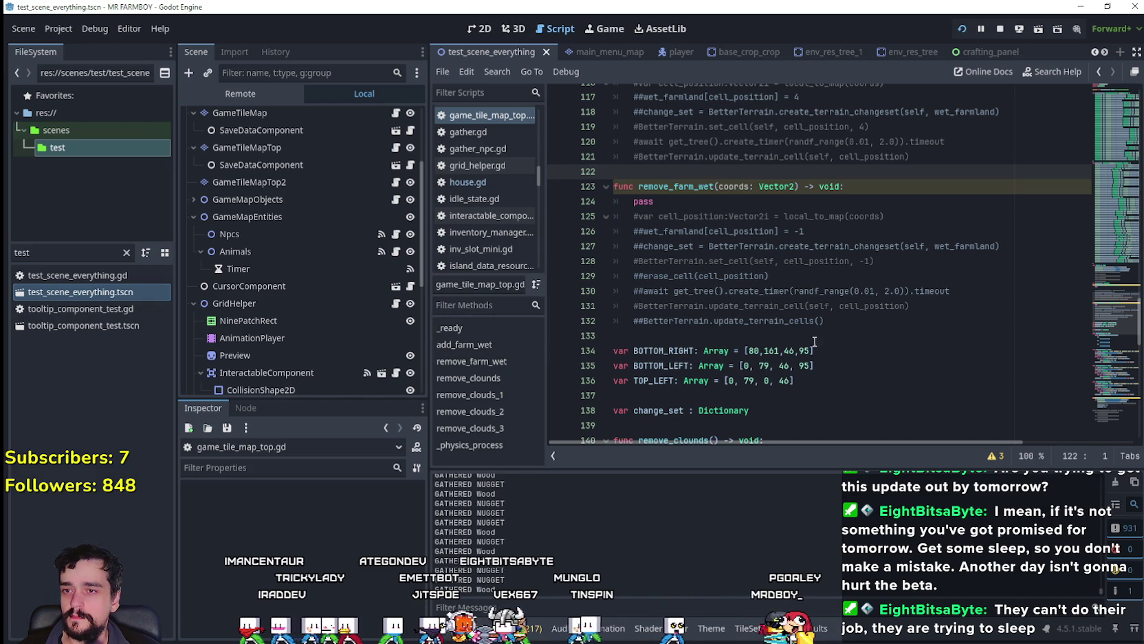
pyautogui.click(817, 321)
pyautogui.hotkey('ctrl', 'shift', 'f')
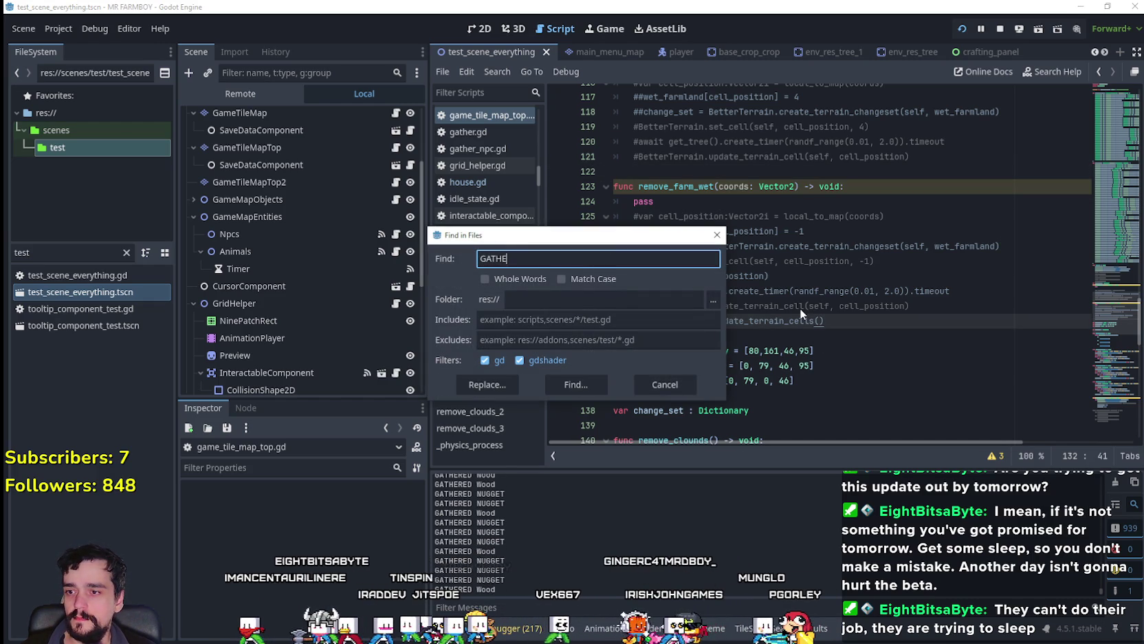
# - Search all project files for 'GATH' and jump to the forester_npc.gd match
pyautogui.press('BackSpace')
pyautogui.press('BackSpace')
pyautogui.press('BackSpace')
pyautogui.write('GATH')
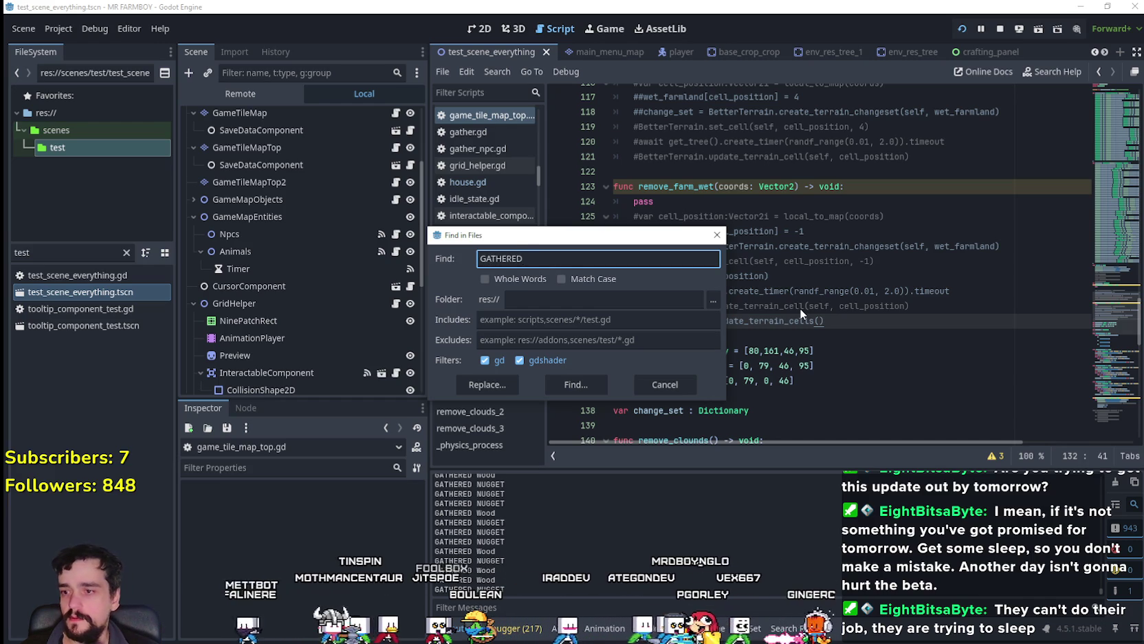
pyautogui.click(570, 379)
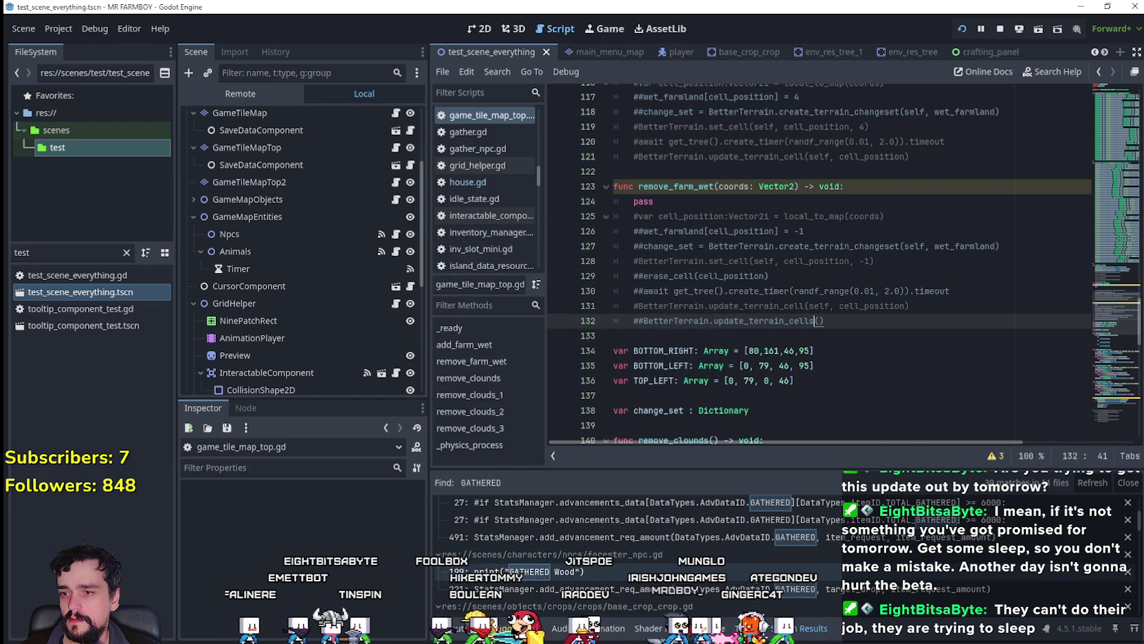
pyautogui.click(529, 571)
# - Open miner_npc.gd at line 191 and comment out print("GATHERED NUGGET") with #
pyautogui.scroll(1, 721, 225)
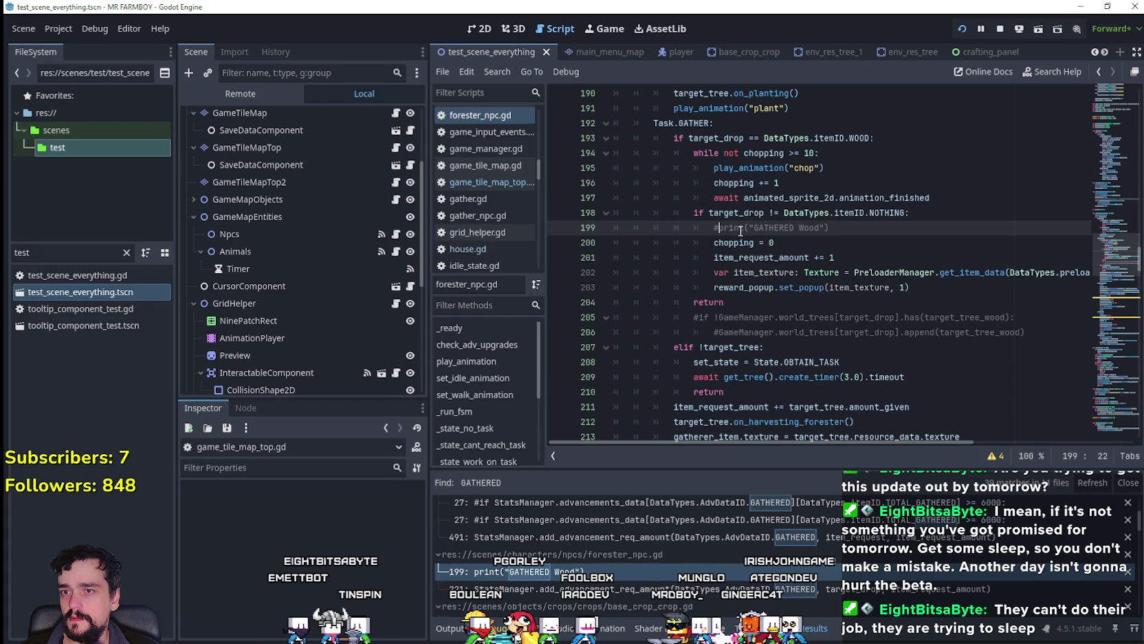
pyautogui.scroll(2, 618, 530)
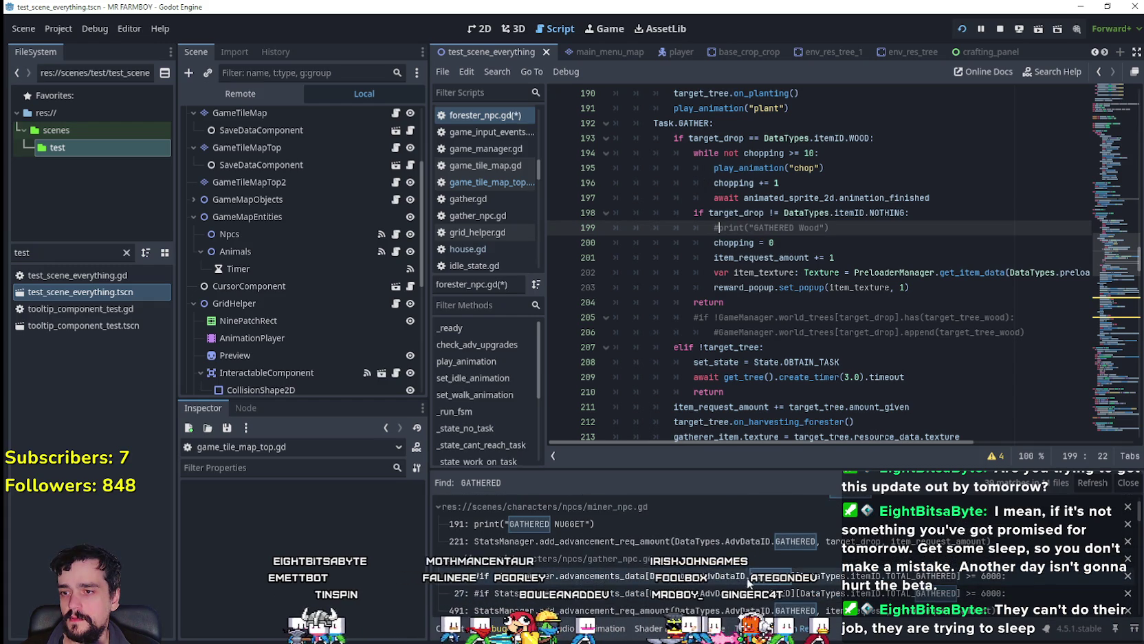
pyautogui.click(617, 524)
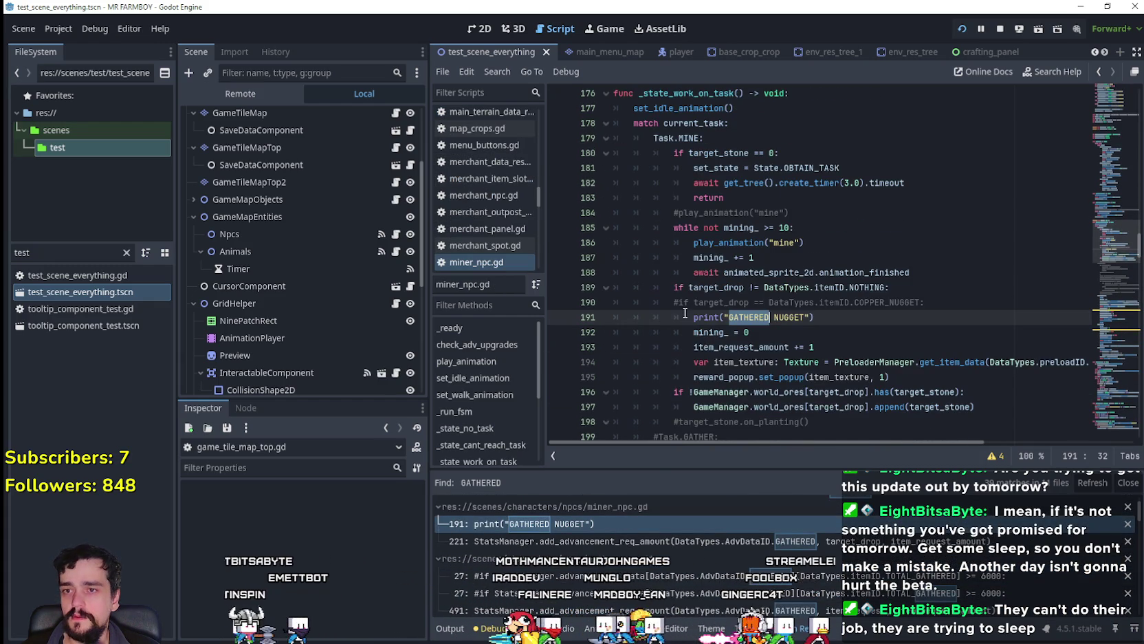
pyautogui.write('#')
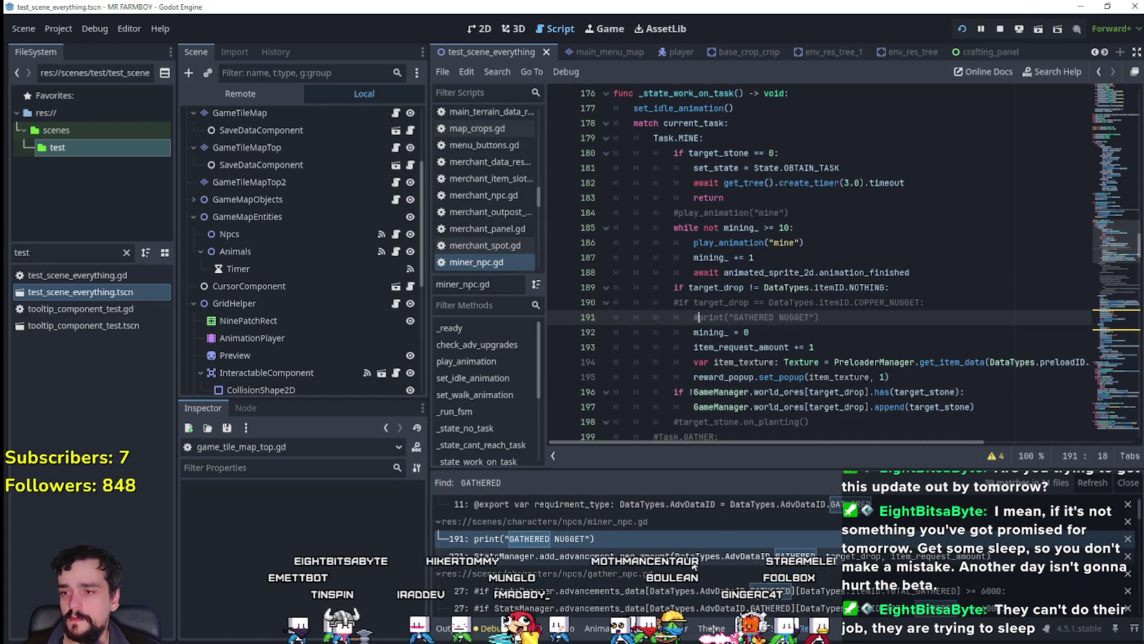
# - Scroll to the target_drop check on line 189 and filter the output messages with 'dd'
pyautogui.scroll(-5, 699, 555)
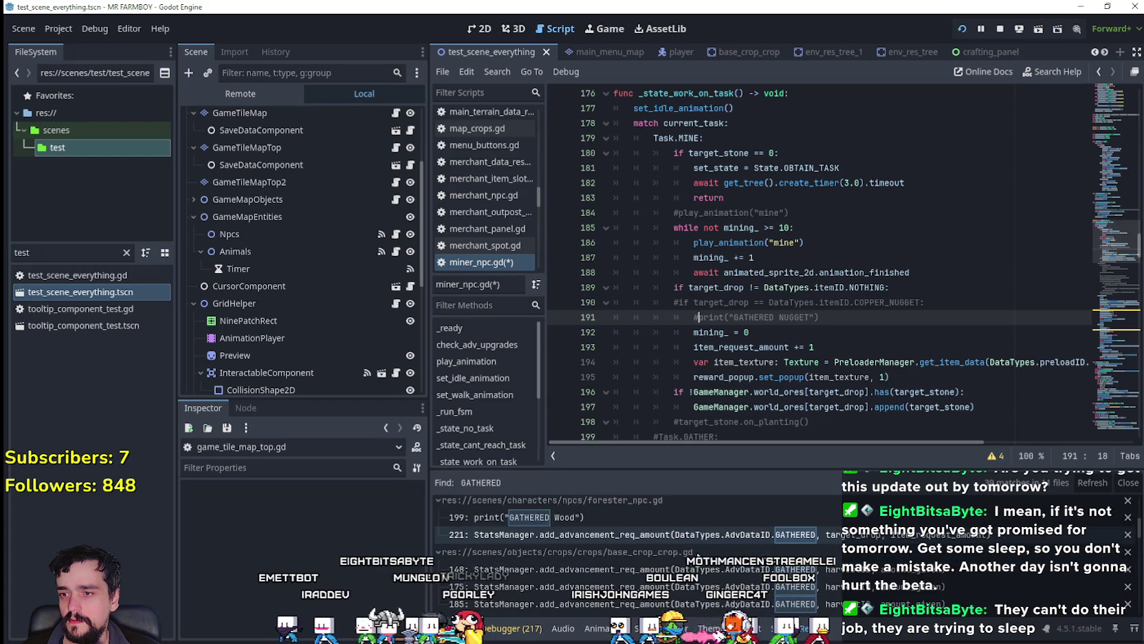
pyautogui.scroll(-5, 697, 552)
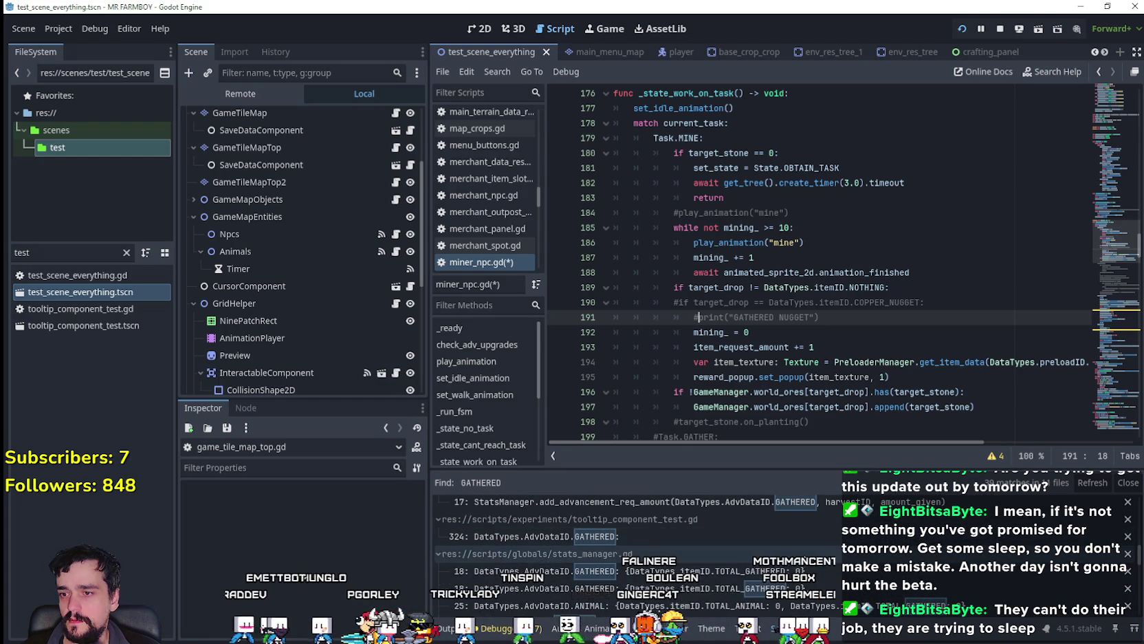
pyautogui.scroll(-1, 871, 543)
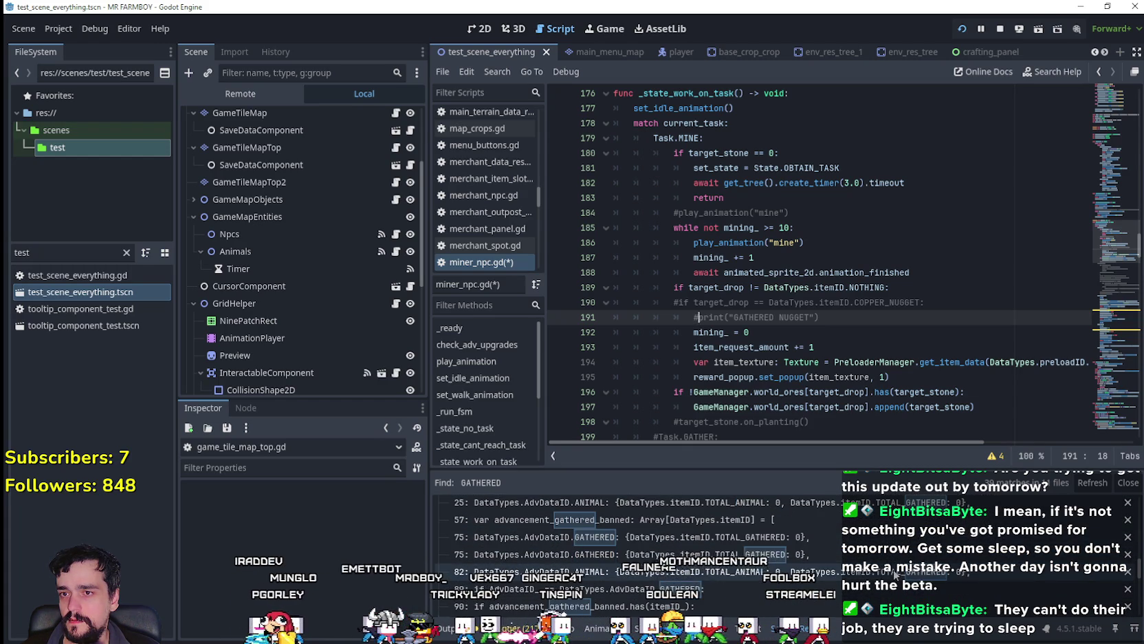
pyautogui.scroll(-5, 871, 543)
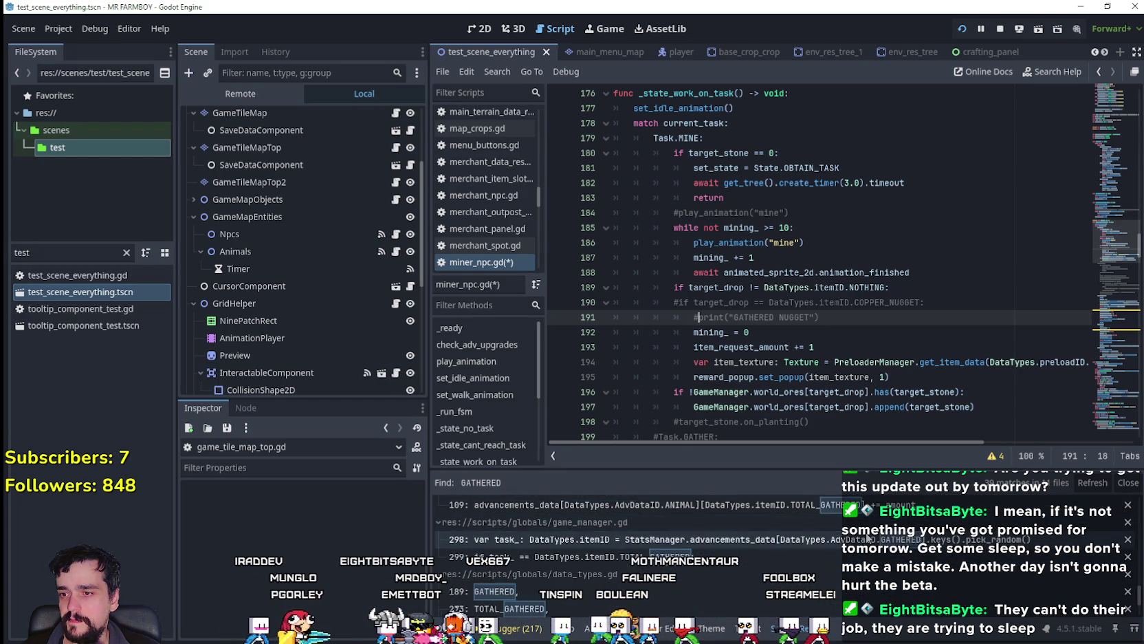
pyautogui.scroll(-4, 868, 539)
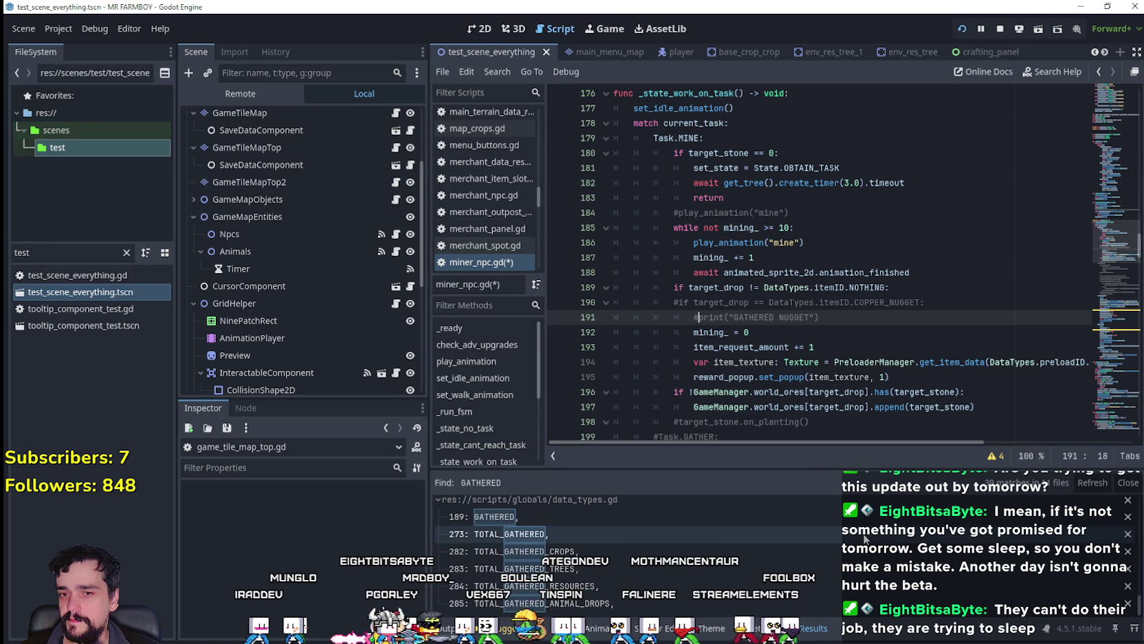
pyautogui.scroll(-6, 640, 550)
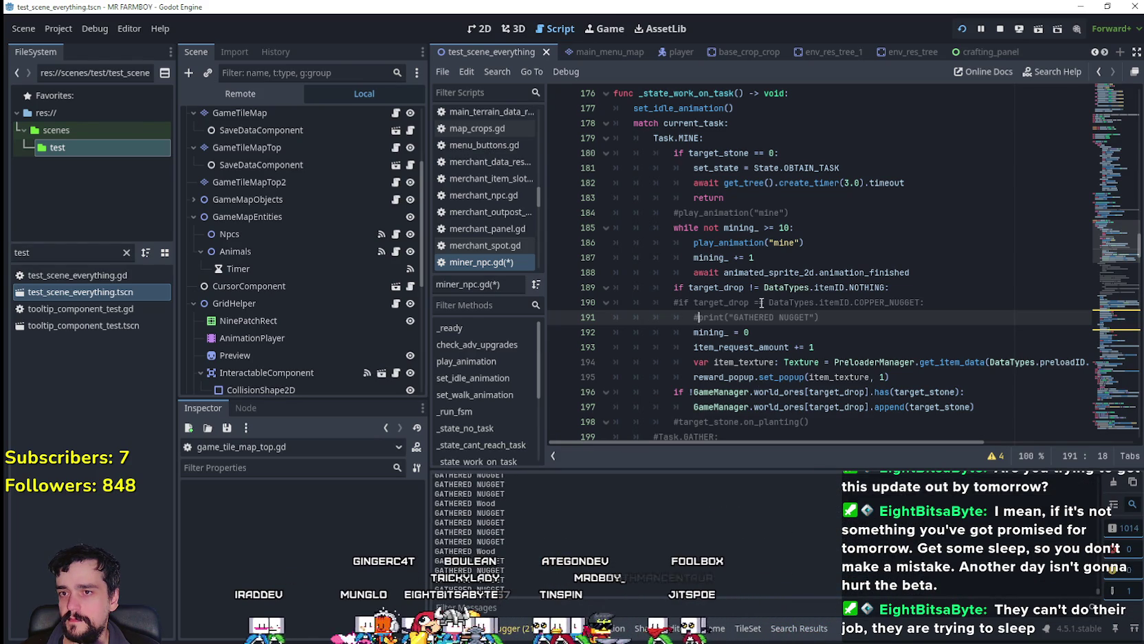
pyautogui.click(764, 287)
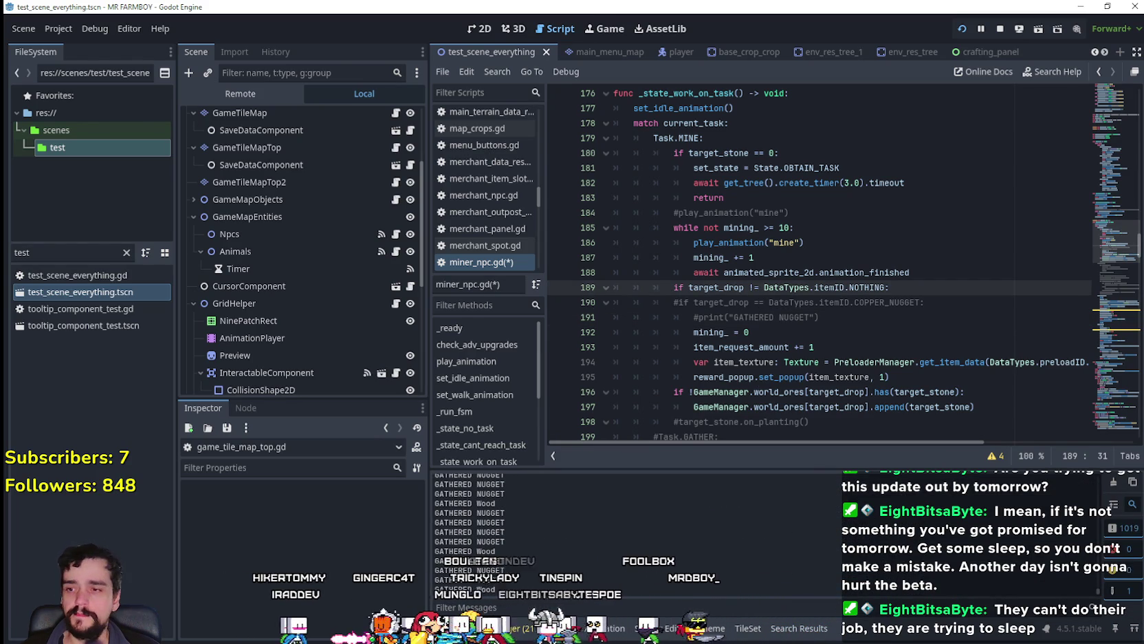
pyautogui.click(633, 609)
pyautogui.write('dd')
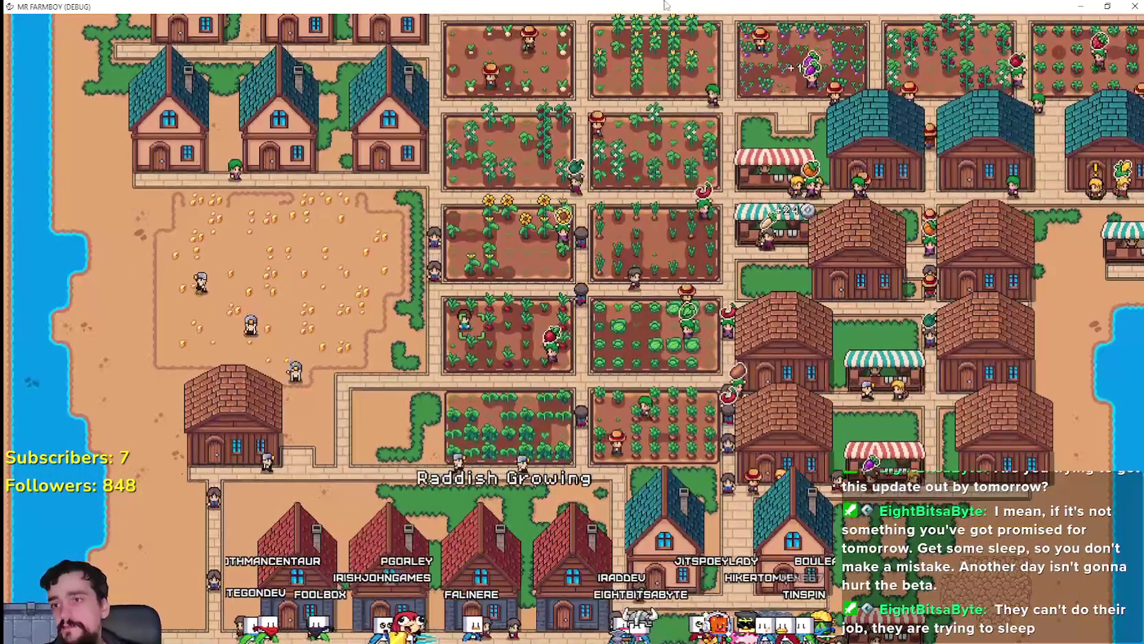
# - Un-maximize the game window, show the debugger's Monitors tab, and bring the game back in front
pyautogui.moveTo(678, 7); pyautogui.dragTo(678, 33)
pyautogui.click(580, 497)
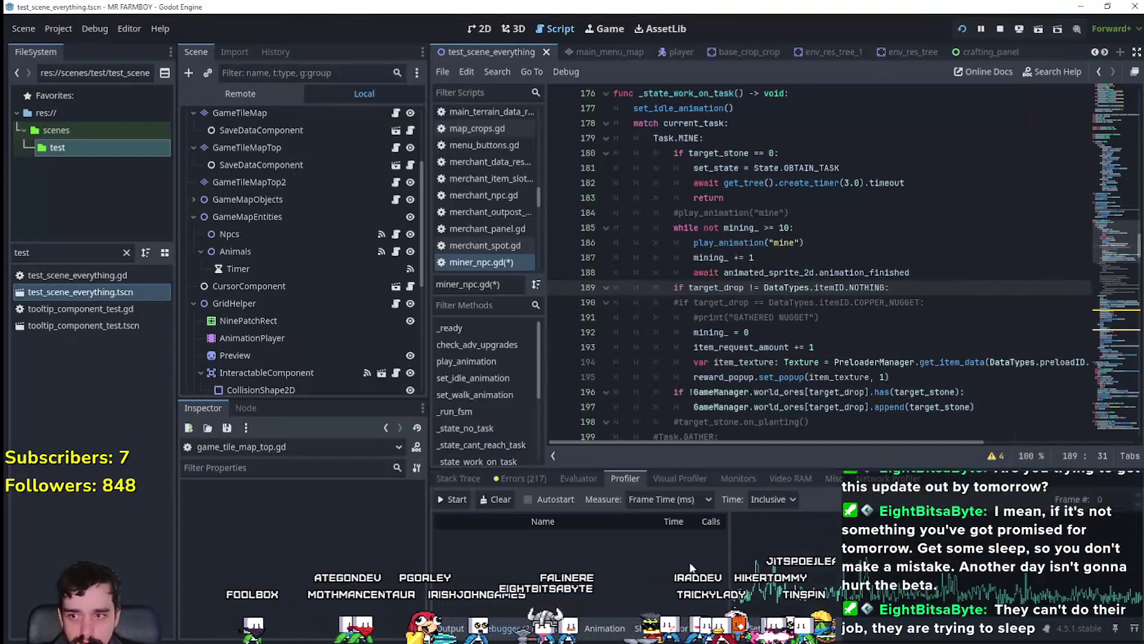
pyautogui.click(742, 481)
pyautogui.hotkey('alt', 'Tab')
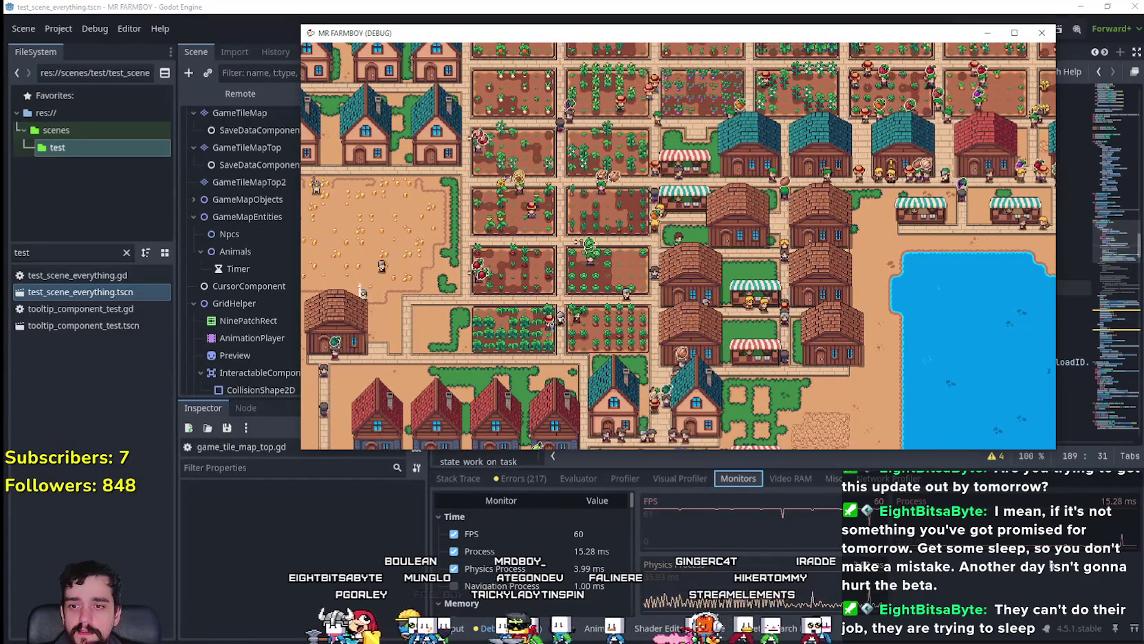
# - Maximize the MR FARMBOY (DEBUG) window to full screen
pyautogui.click(1014, 32)
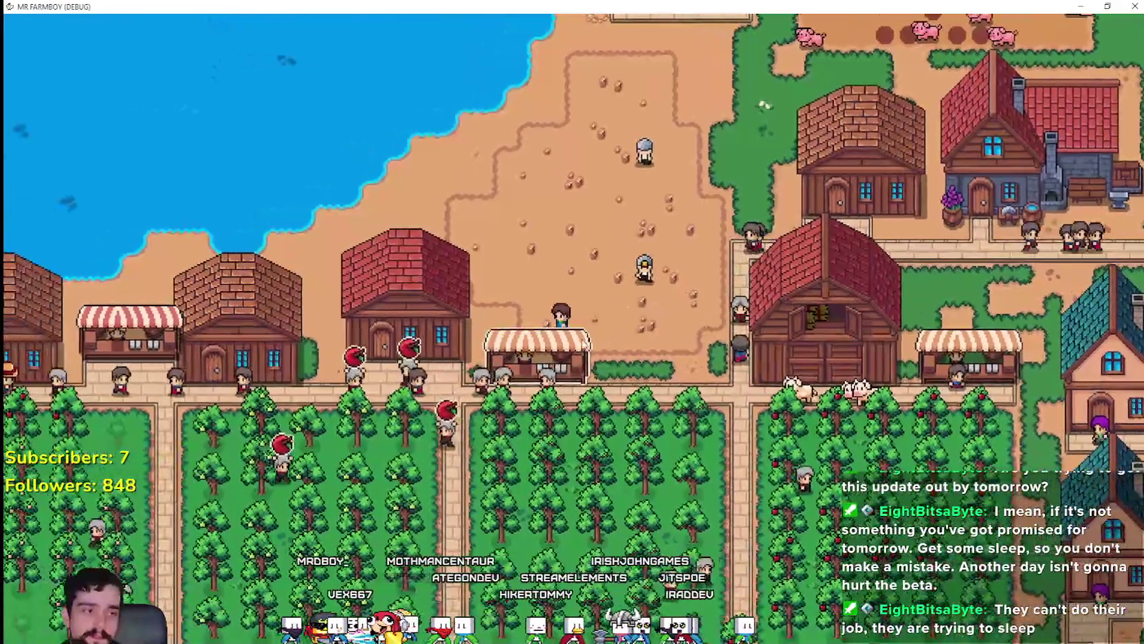
# - Zoom the game out, restore its window from full screen, and bring the Godot editor forward
pyautogui.scroll(-3, 539, 234)
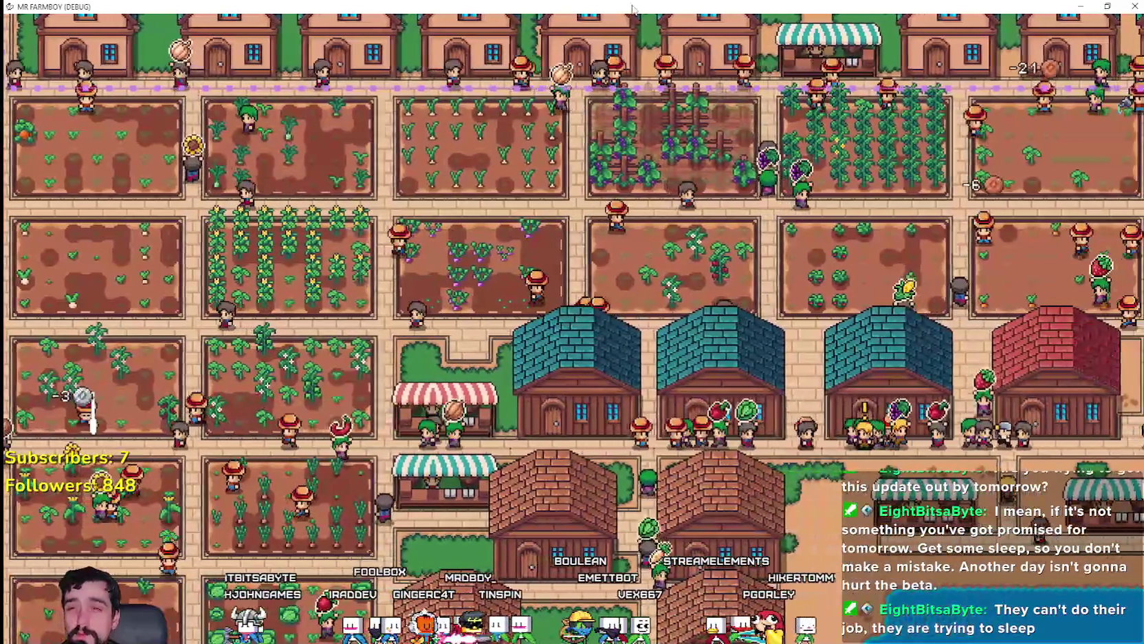
pyautogui.doubleClick(633, 9)
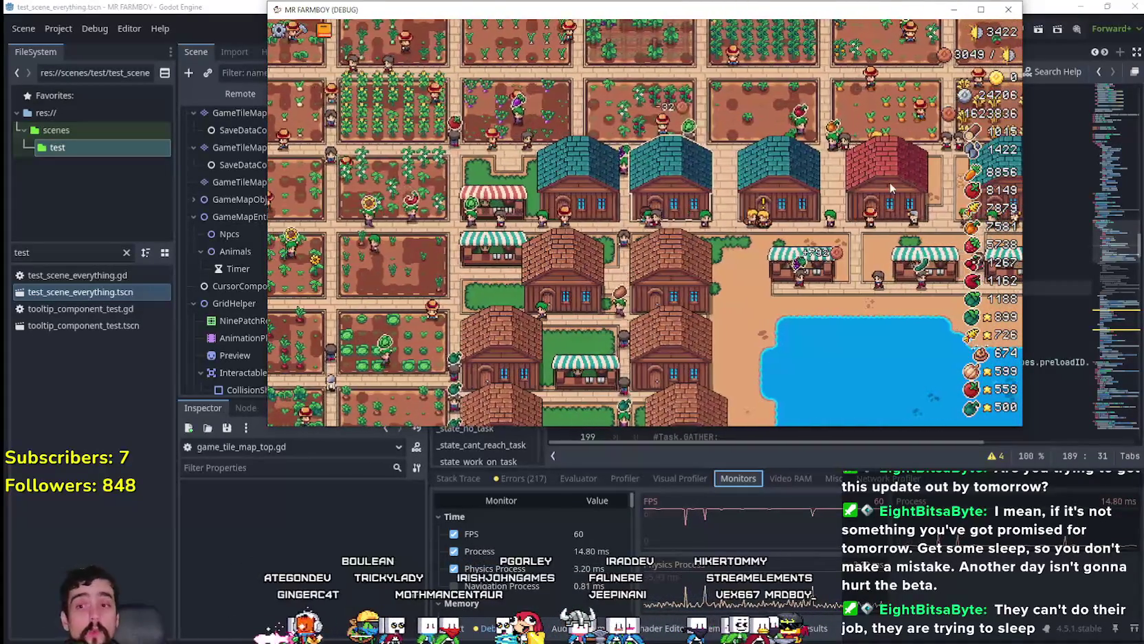
pyautogui.click(1048, 216)
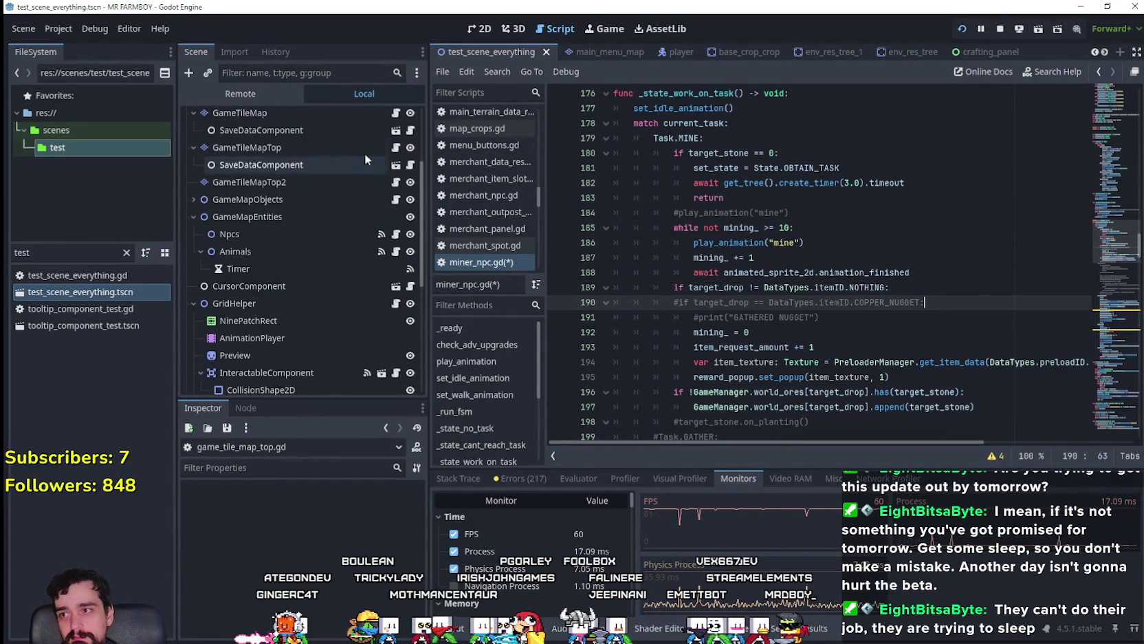
# - Open game_tile_map_top.gd and undo three edits, restoring remove_farm_wet and uncommenting add_farm_wet's body
pyautogui.click(396, 148)
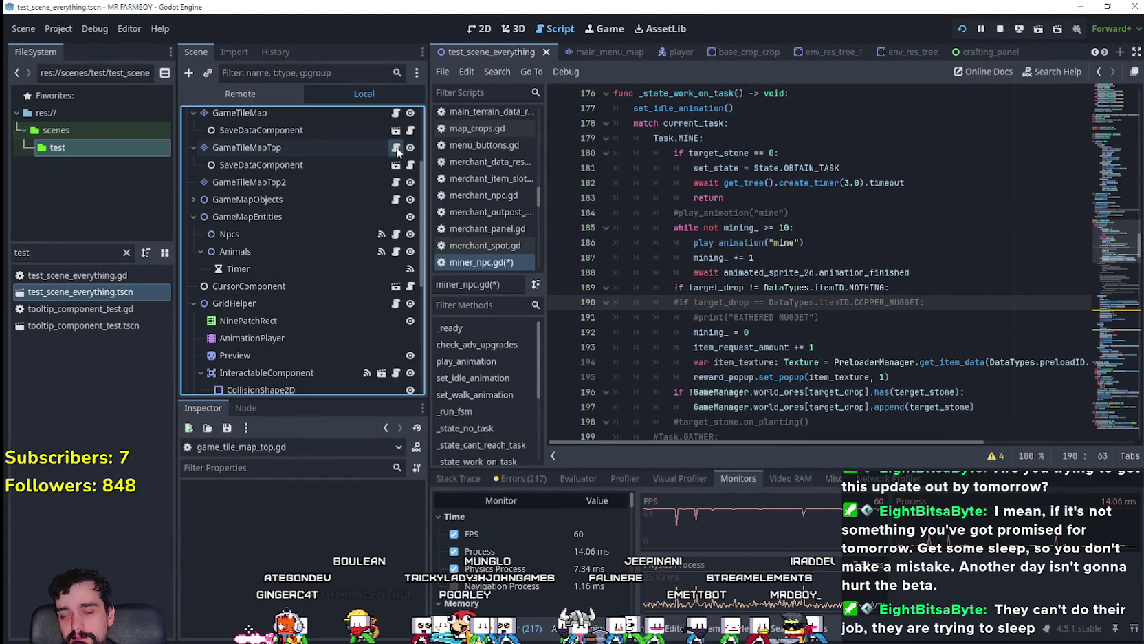
pyautogui.hotkey('ctrl', 'z')
pyautogui.hotkey('ctrl', 'z')
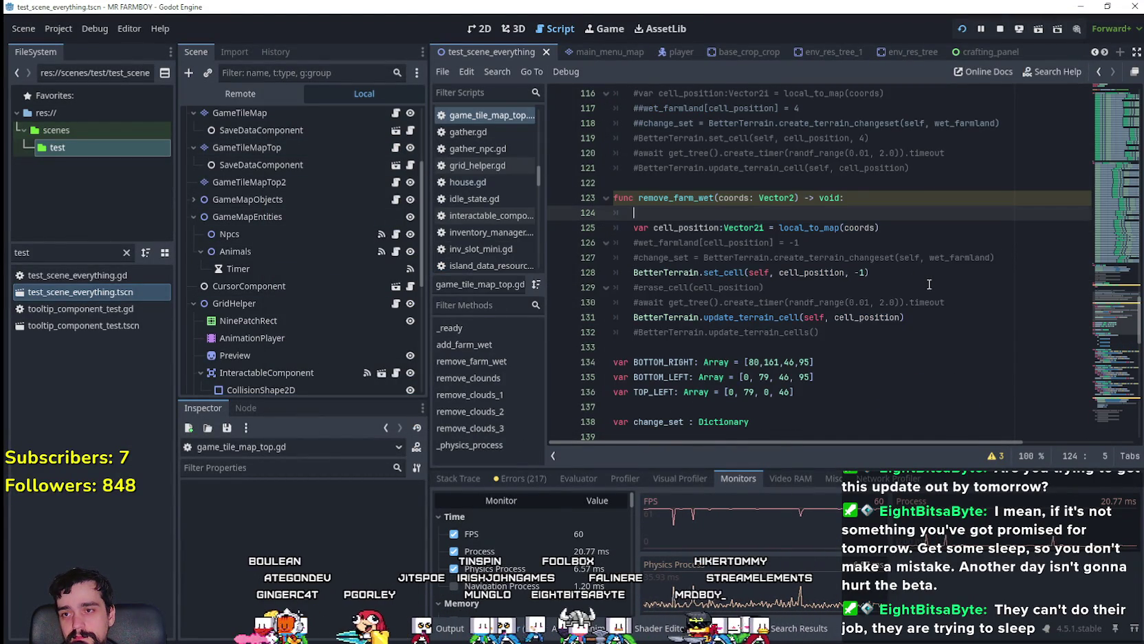
pyautogui.hotkey('ctrl', 'z')
pyautogui.hotkey('ctrl', 'z')
pyautogui.hotkey('ctrl', 'z')
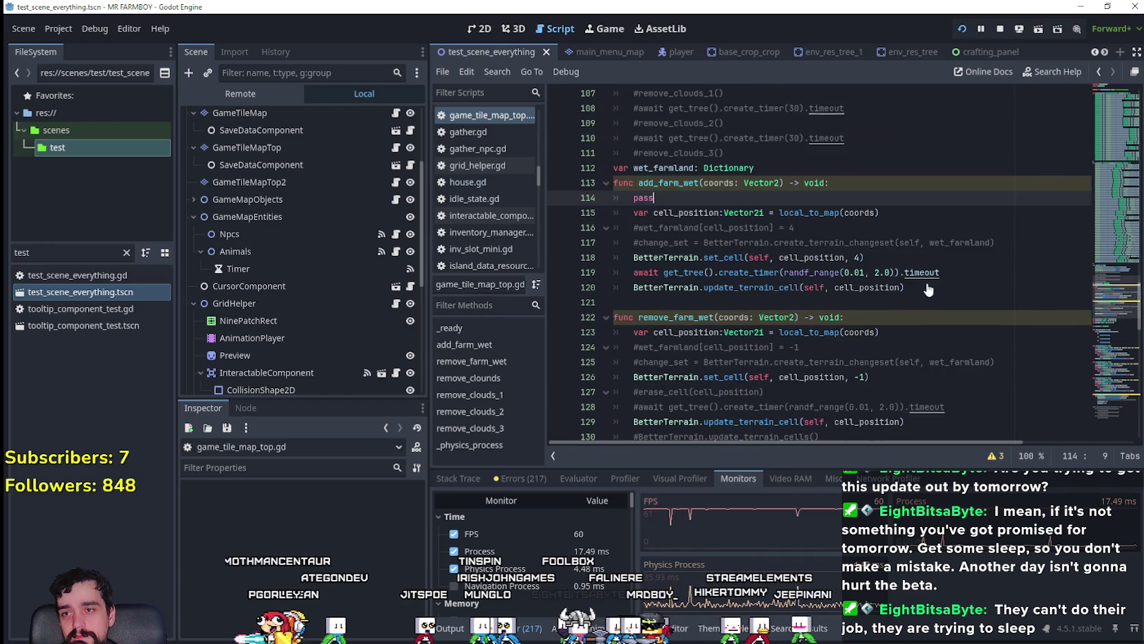
pyautogui.hotkey('ctrl', 'z')
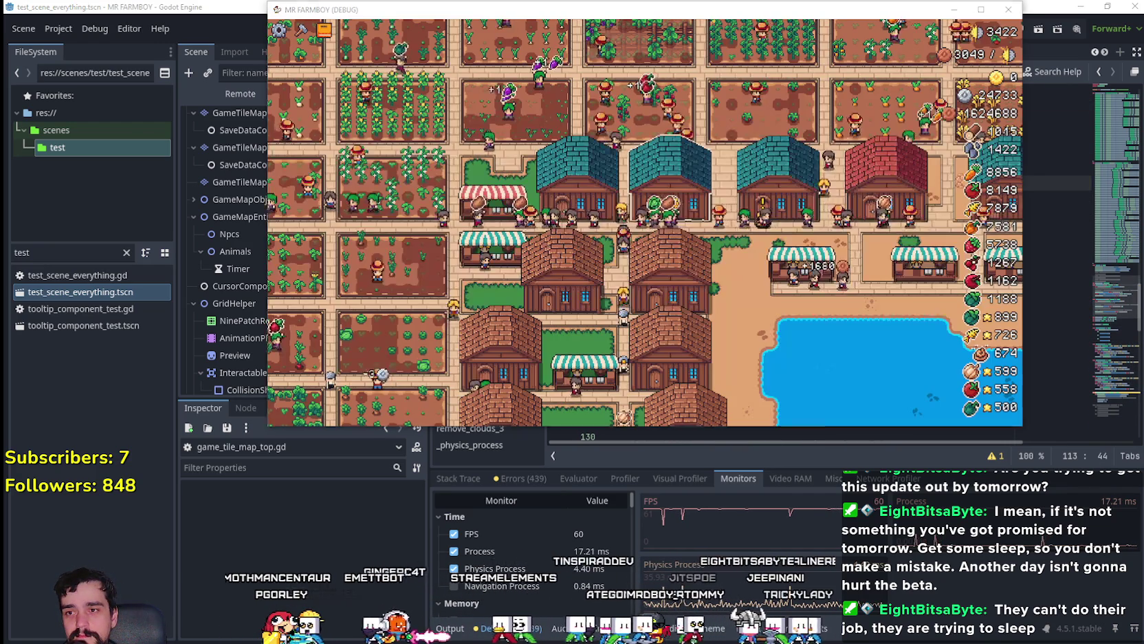
# - Pan the camera around the town and open the crafting panel
pyautogui.press('a')
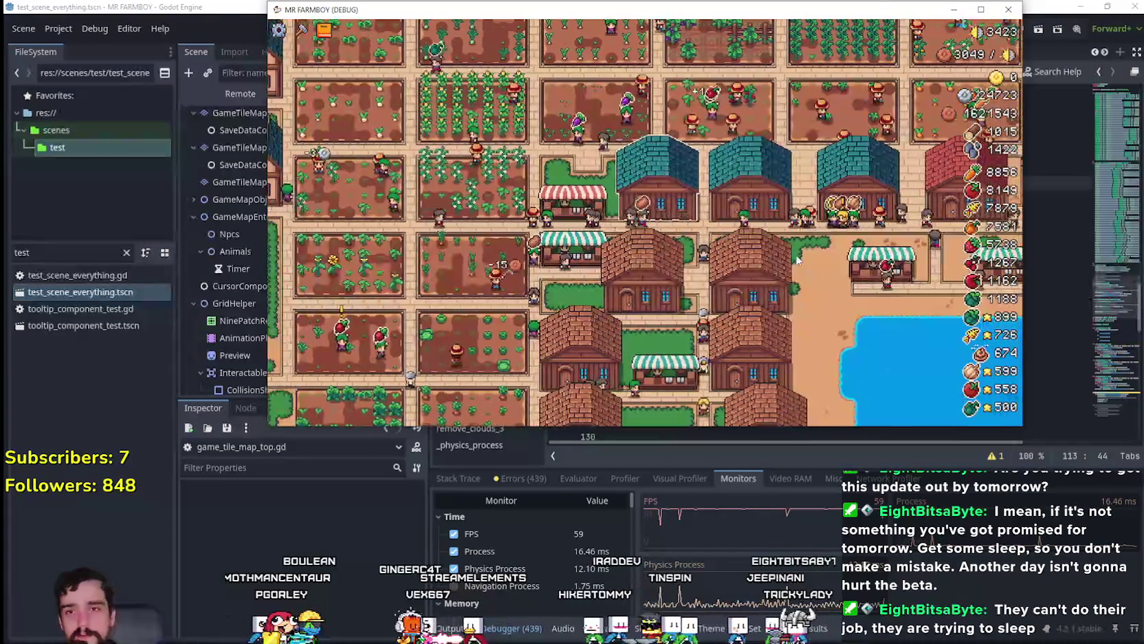
pyautogui.press('d')
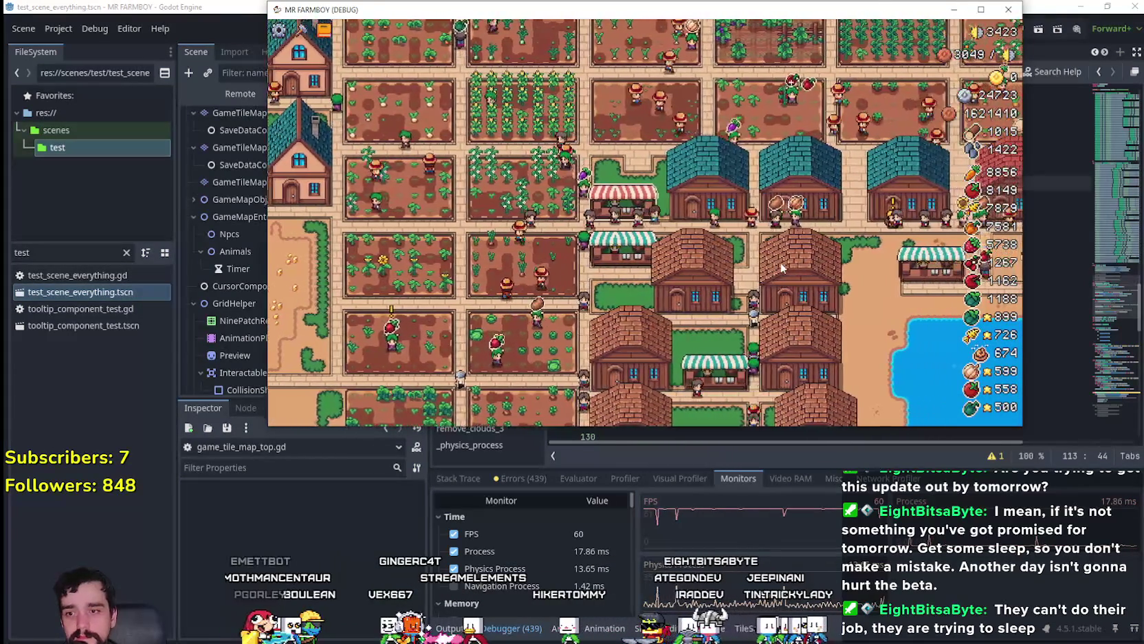
pyautogui.press('d')
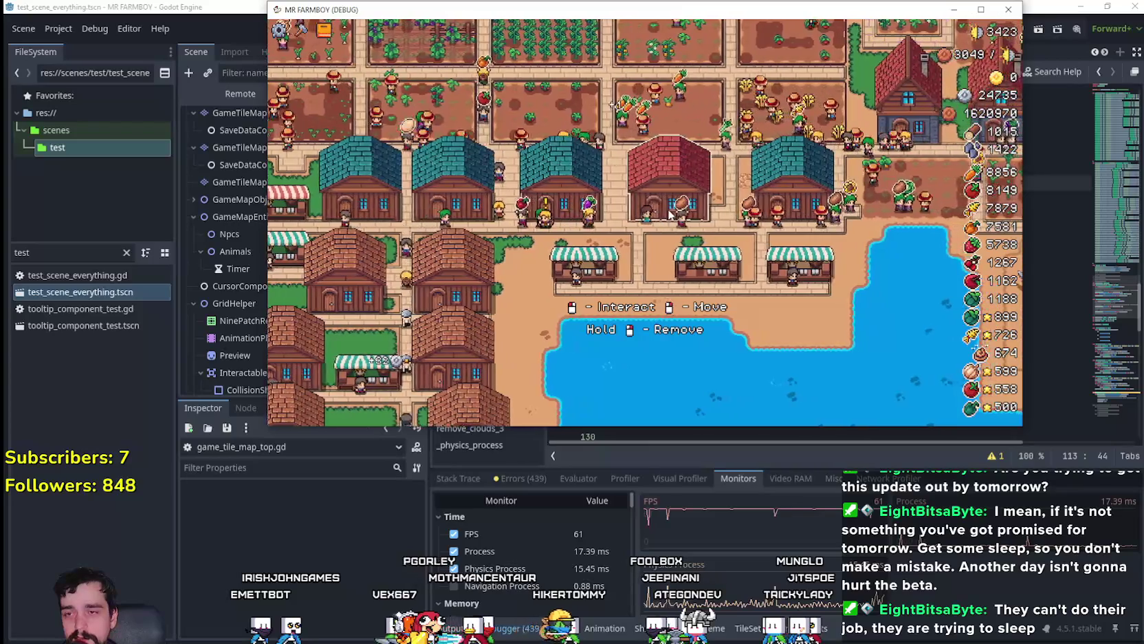
pyautogui.scroll(2, 591, 255)
pyautogui.press('c')
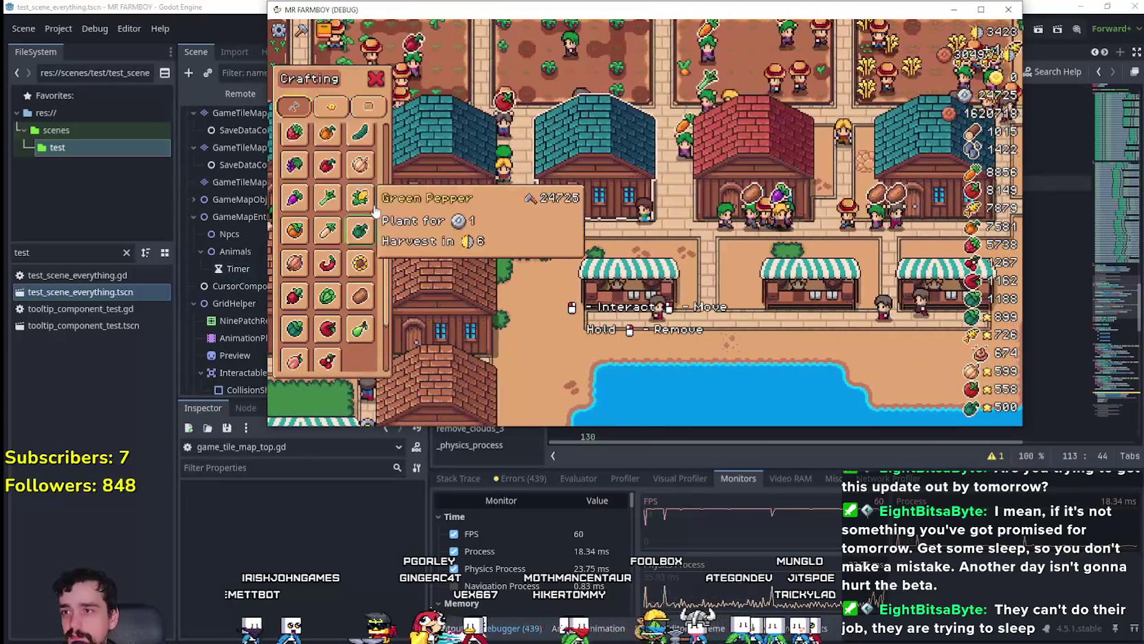
pyautogui.press('s')
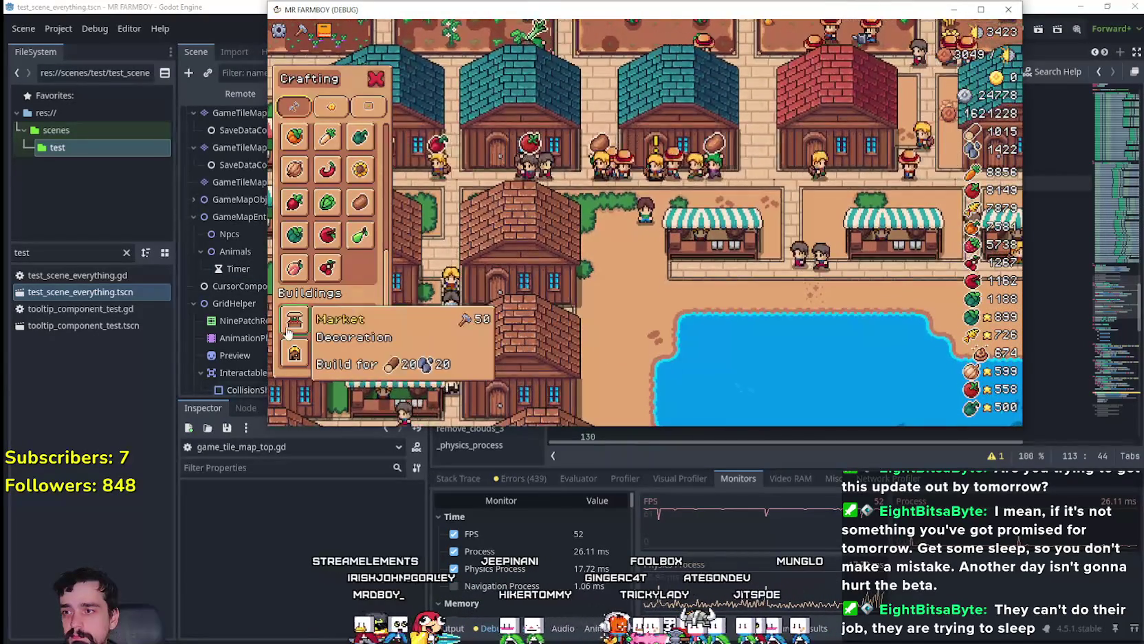
pyautogui.press('s')
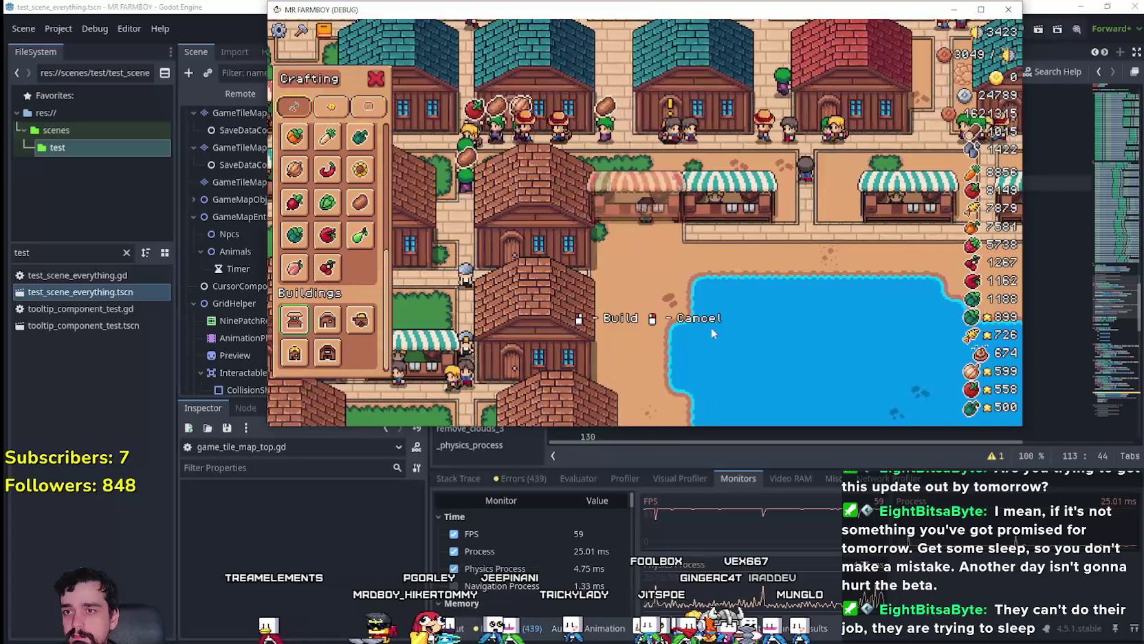
# - Place a market stall beside the other stalls, then cancel moving it
pyautogui.click(712, 331)
pyautogui.press('s')
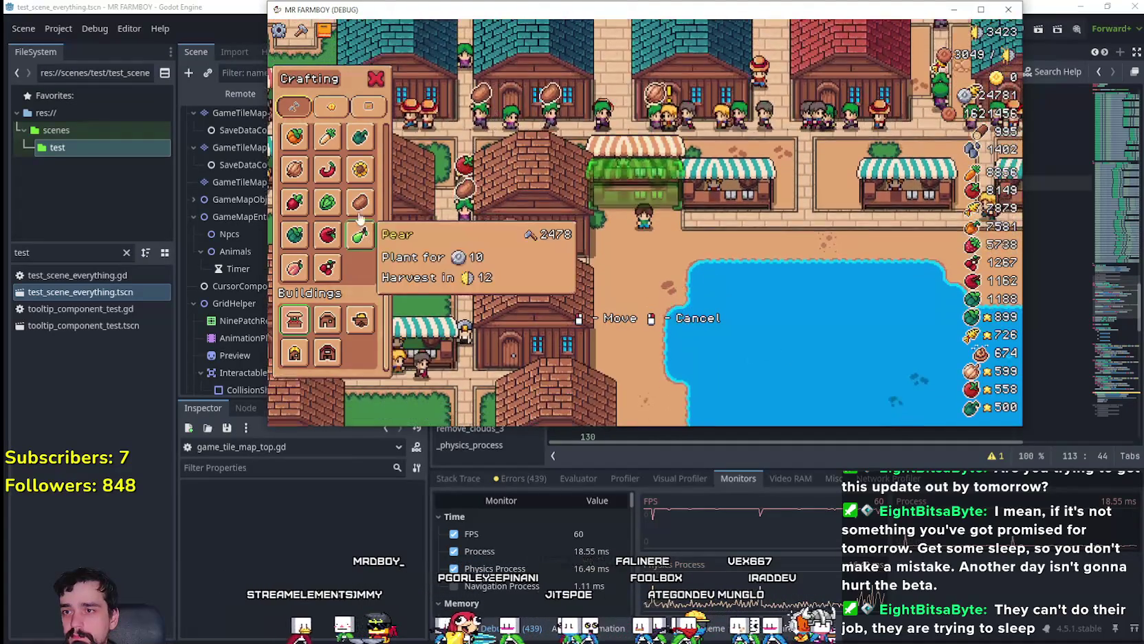
pyautogui.press('s')
pyautogui.rightClick(652, 286)
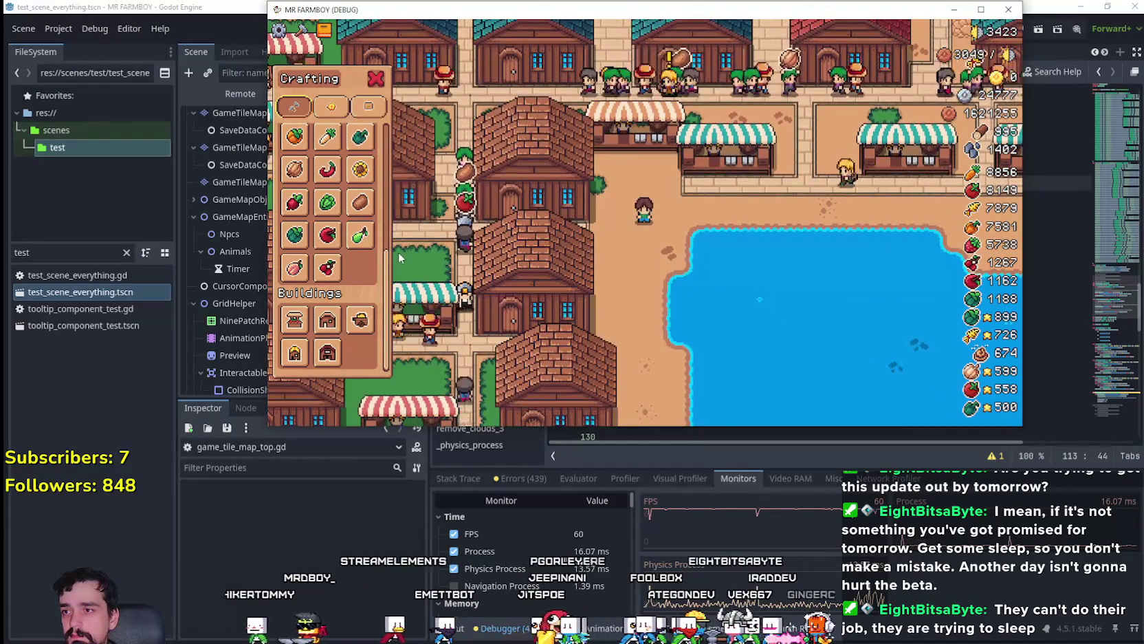
pyautogui.scroll(5, 401, 257)
pyautogui.scroll(2, 360, 256)
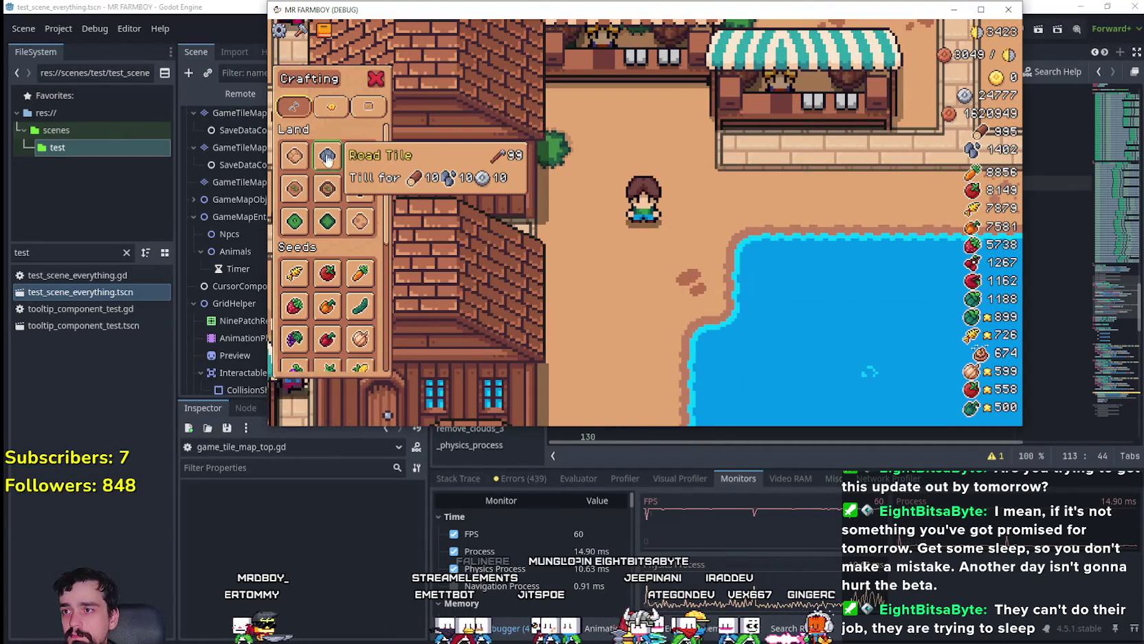
# - Place three land tiles near the market stalls, then cancel building and close crafting
pyautogui.press('w')
pyautogui.click(821, 324)
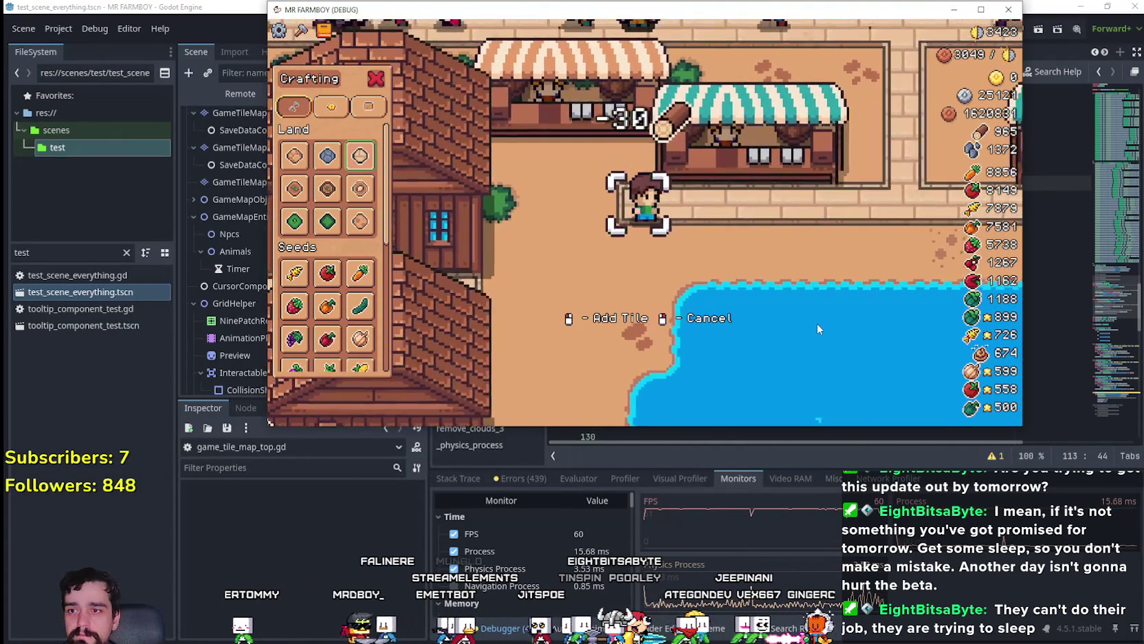
pyautogui.press('d')
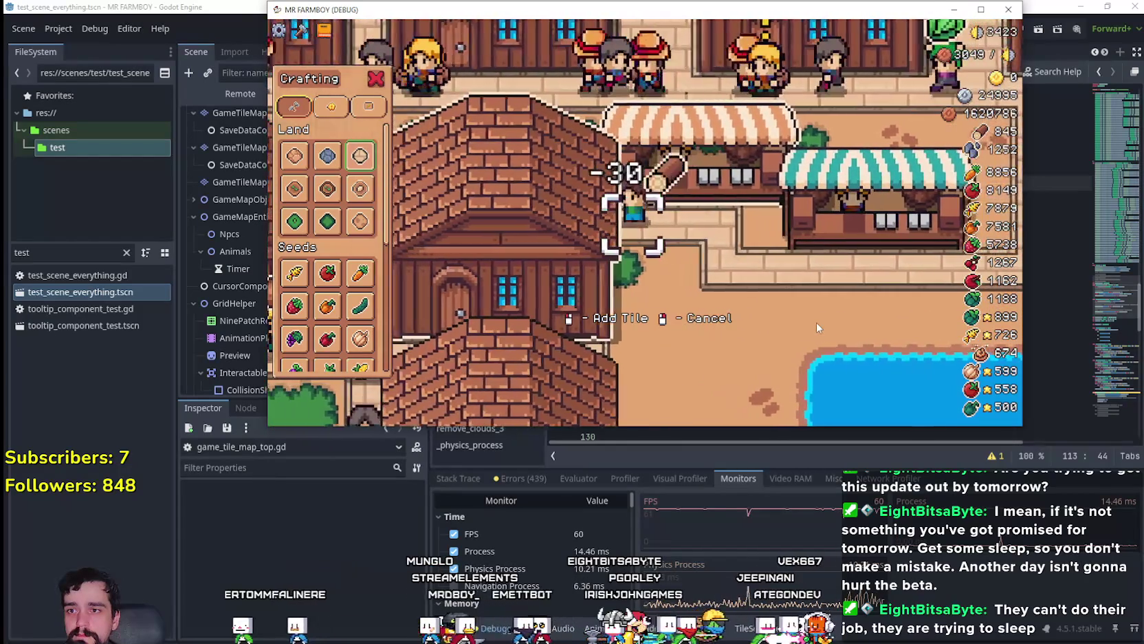
pyautogui.click(816, 322)
pyautogui.press('a')
pyautogui.press('s')
pyautogui.click(757, 329)
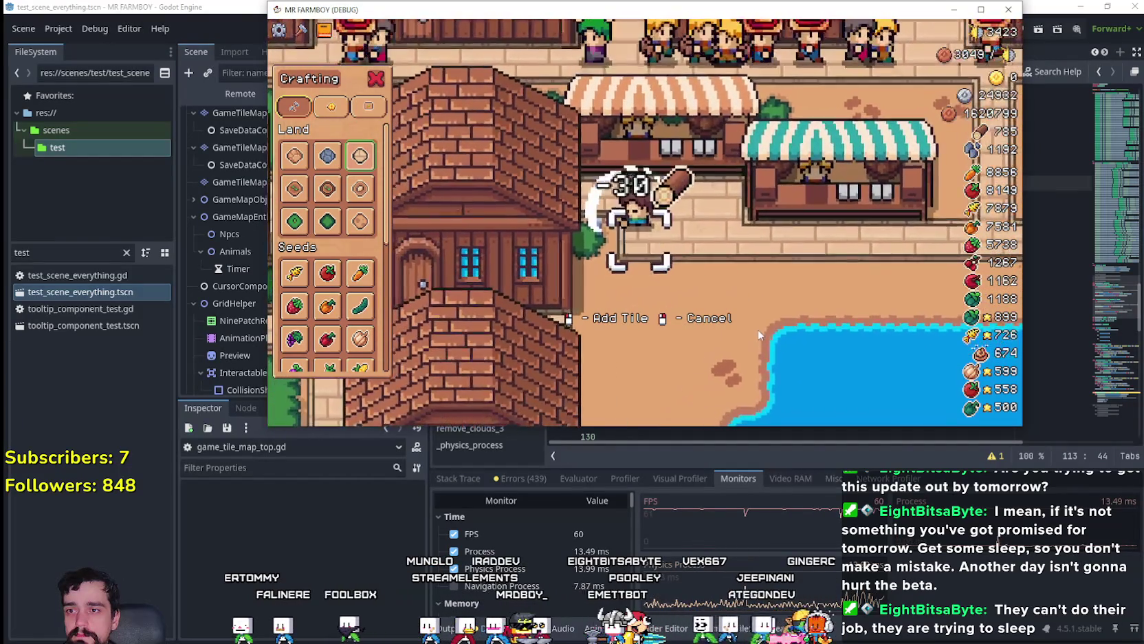
pyautogui.rightClick(759, 334)
pyautogui.press('w')
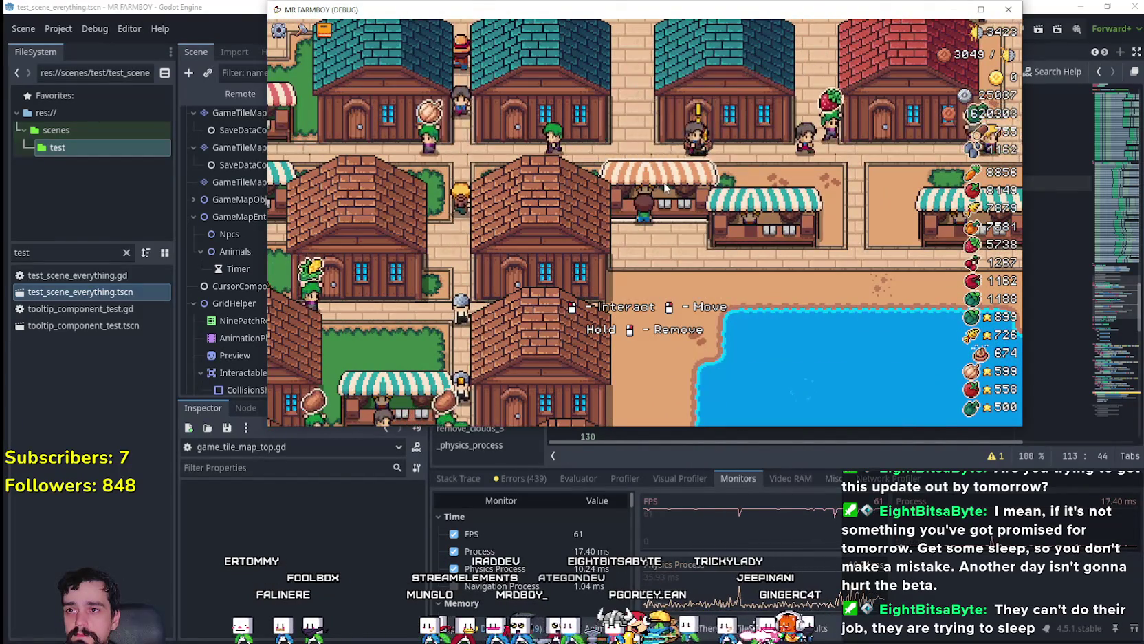
# - Open a market stall's inventory, close it, and walk the farmer toward the lake
pyautogui.click(665, 187)
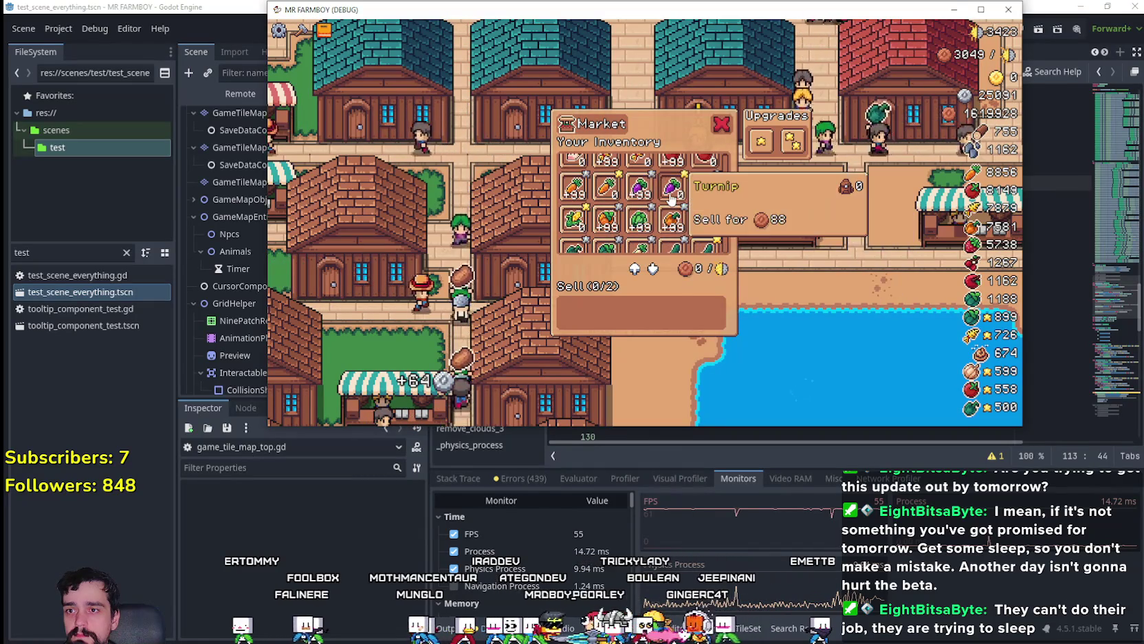
pyautogui.press('d')
pyautogui.press('s')
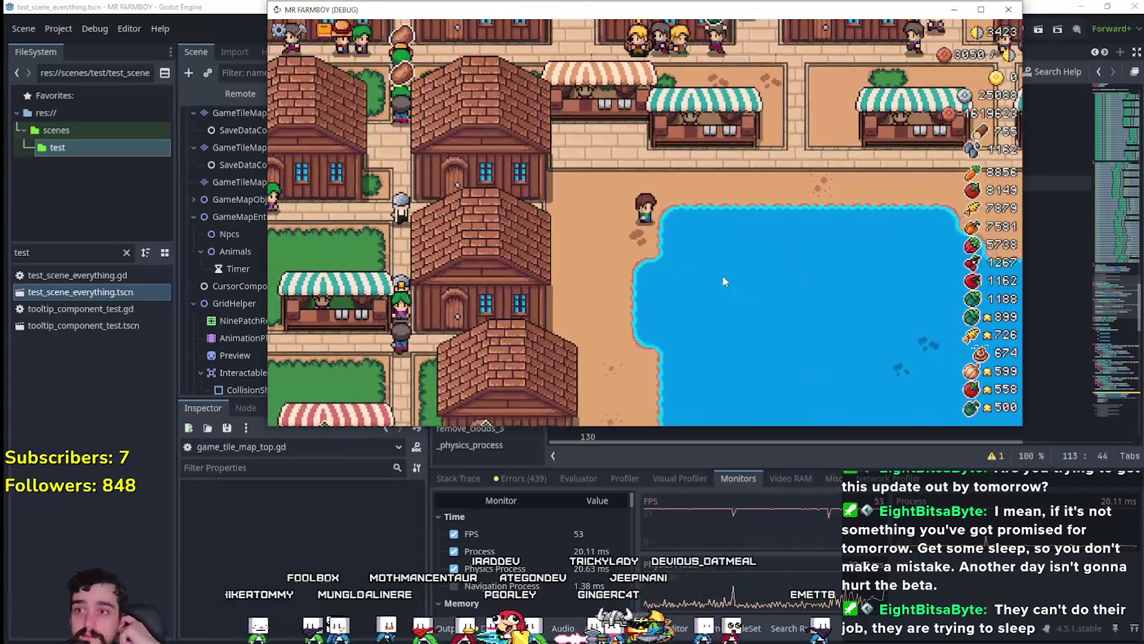
pyautogui.press('a')
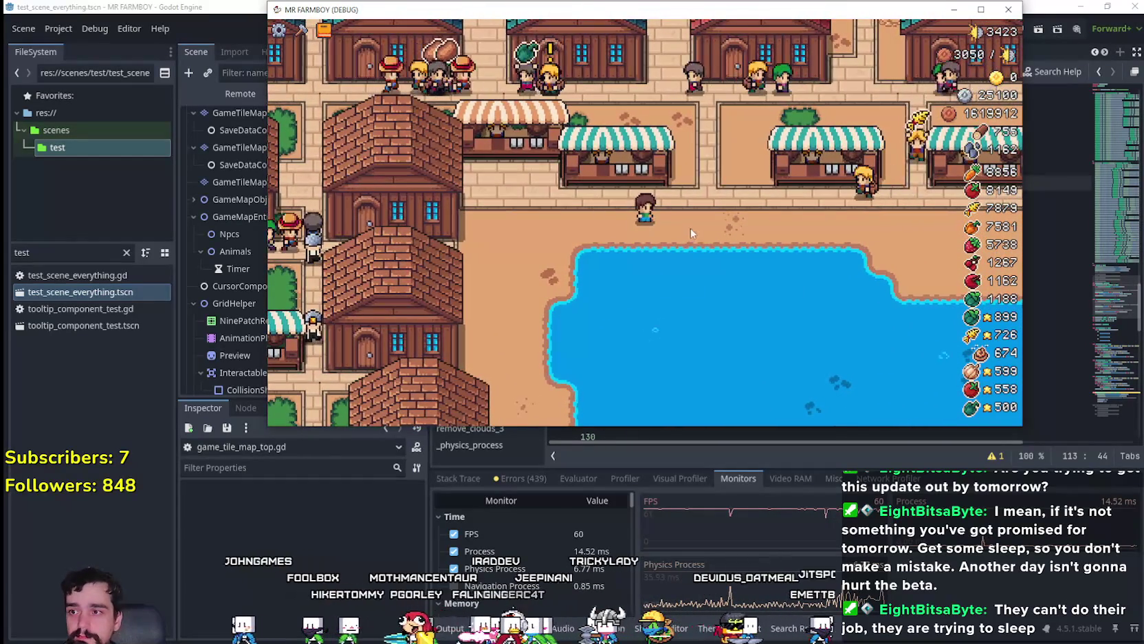
# - Maximize the game window, pan to the top row of houses, then restore and move it up-left
pyautogui.click(981, 9)
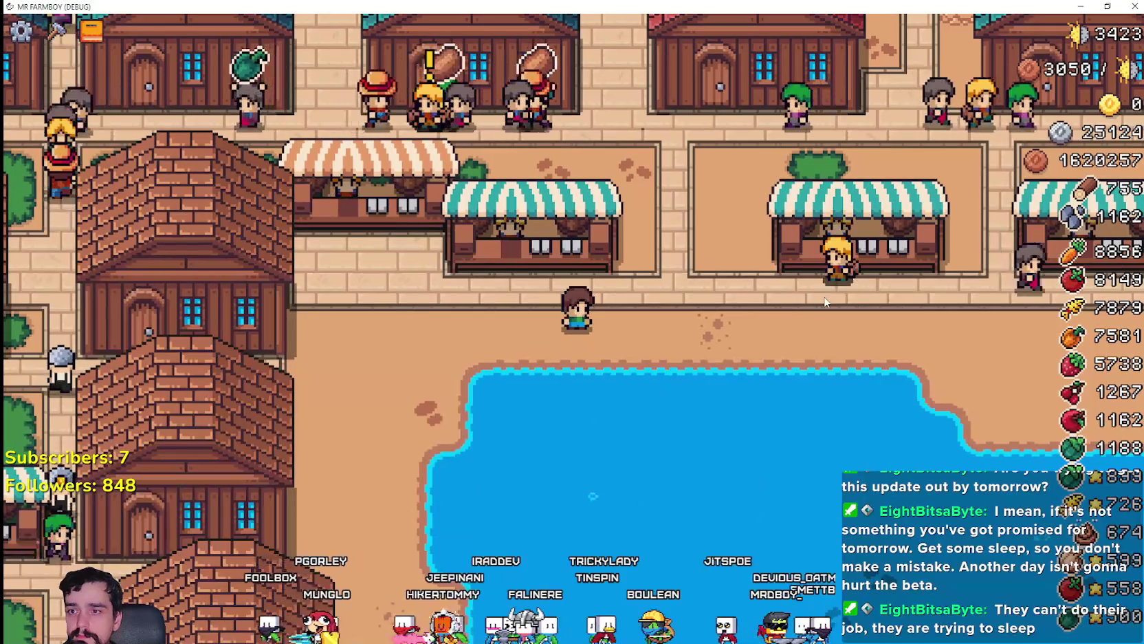
pyautogui.press('w')
pyautogui.press('d')
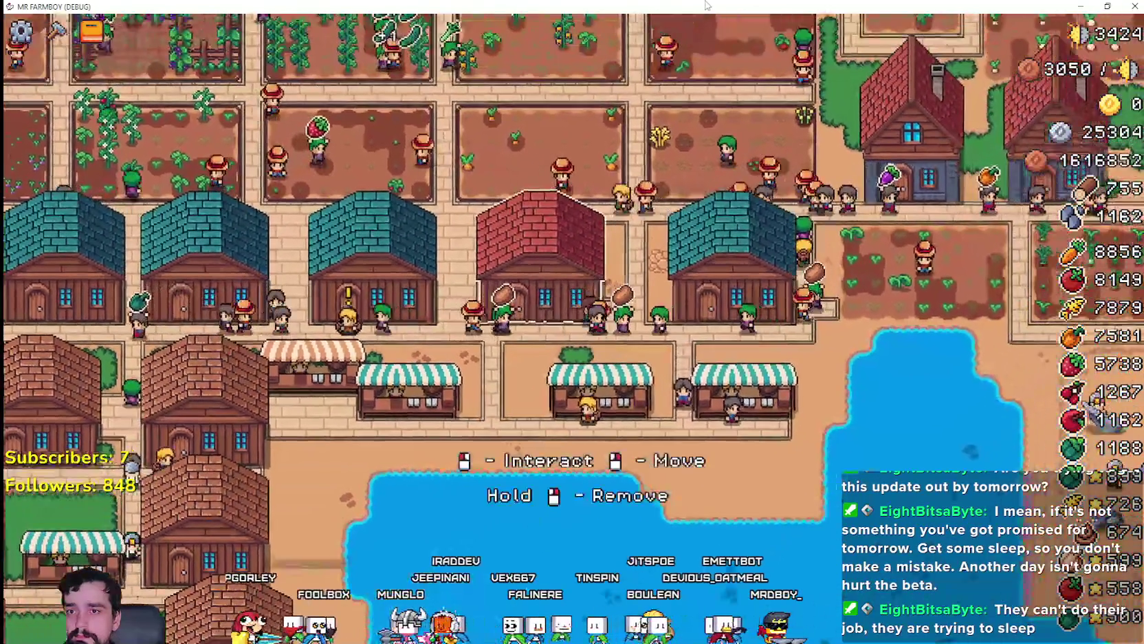
pyautogui.press('w')
pyautogui.press('d')
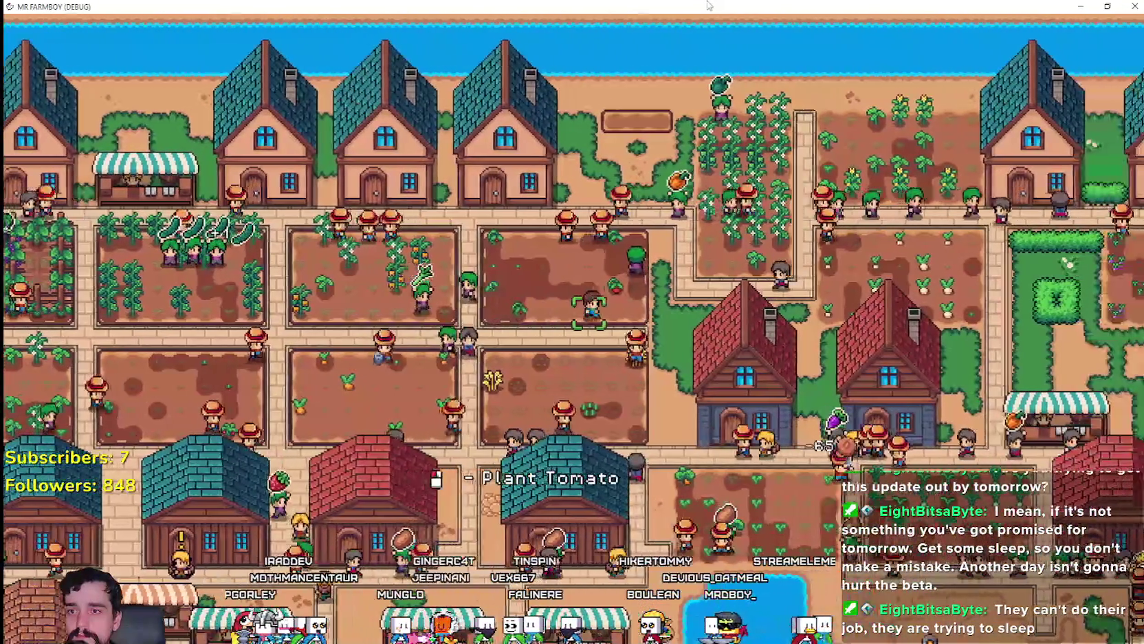
pyautogui.press('super+Down')
pyautogui.press('d')
pyautogui.moveTo(821, 82); pyautogui.dragTo(782, 33)
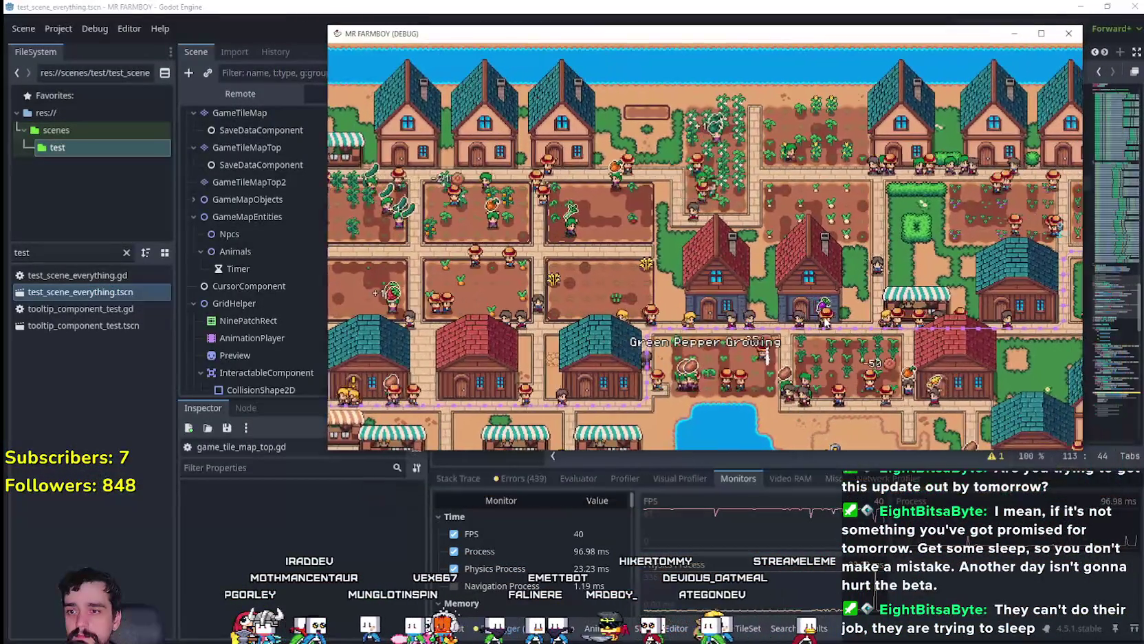
# - Pan across the town and farm plots, then open the market stall's inventory
pyautogui.press('d')
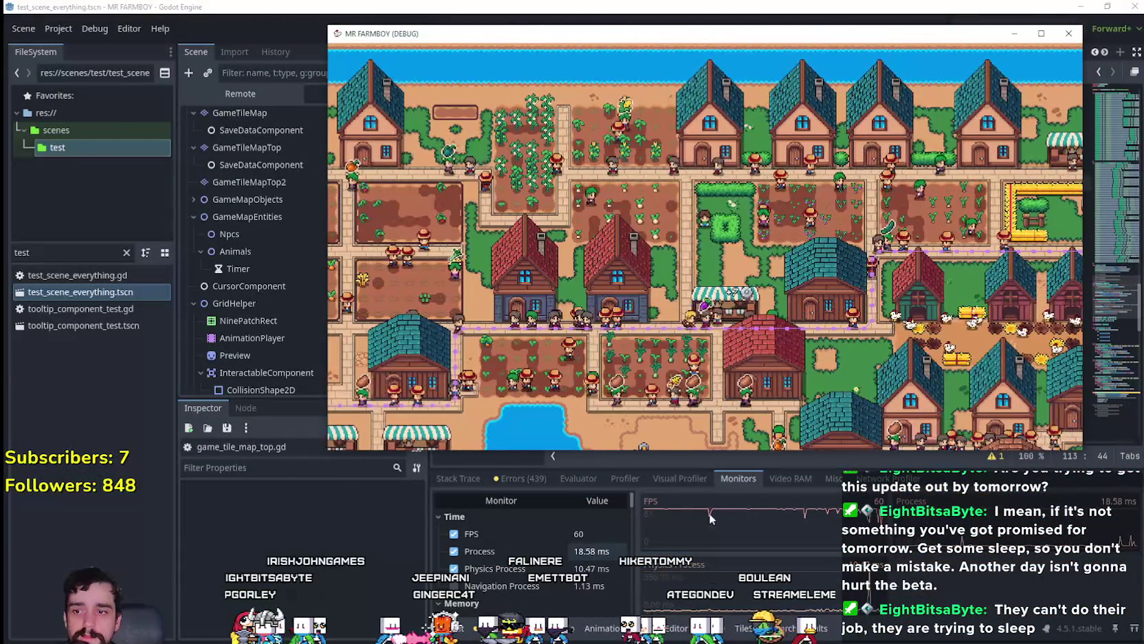
pyautogui.press('d')
pyautogui.press('s')
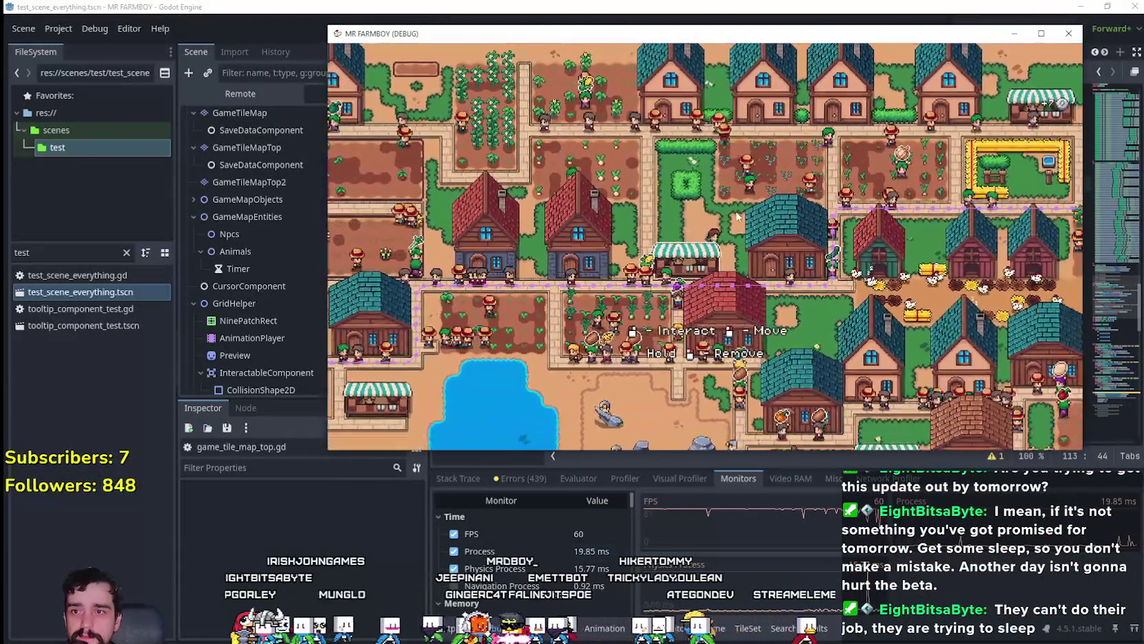
pyautogui.press('s')
pyautogui.press('d')
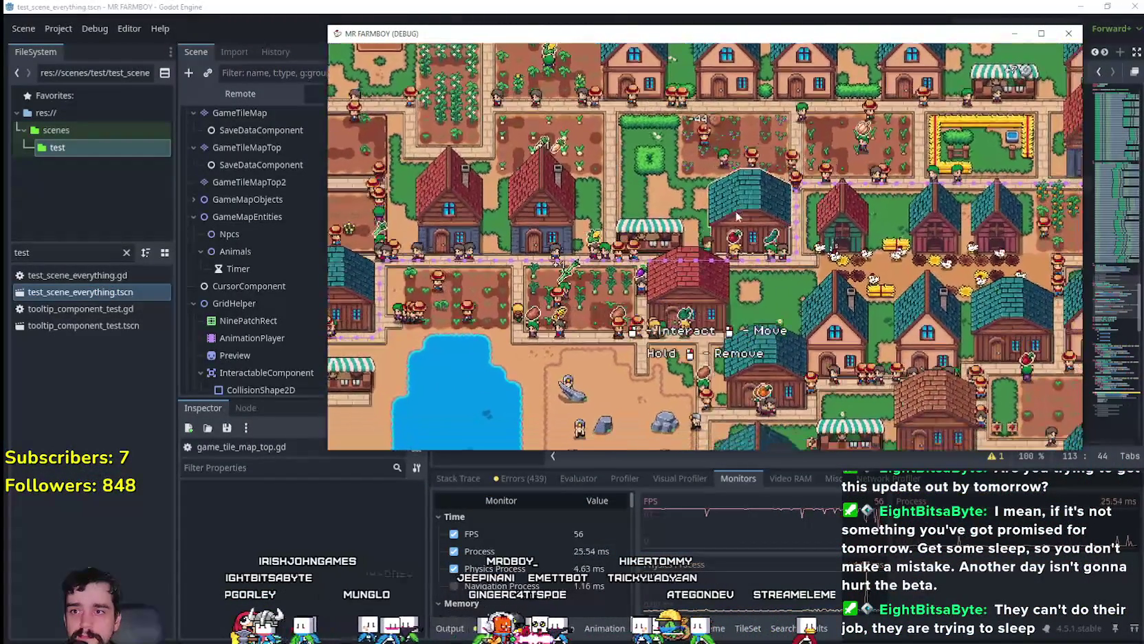
pyautogui.press('a')
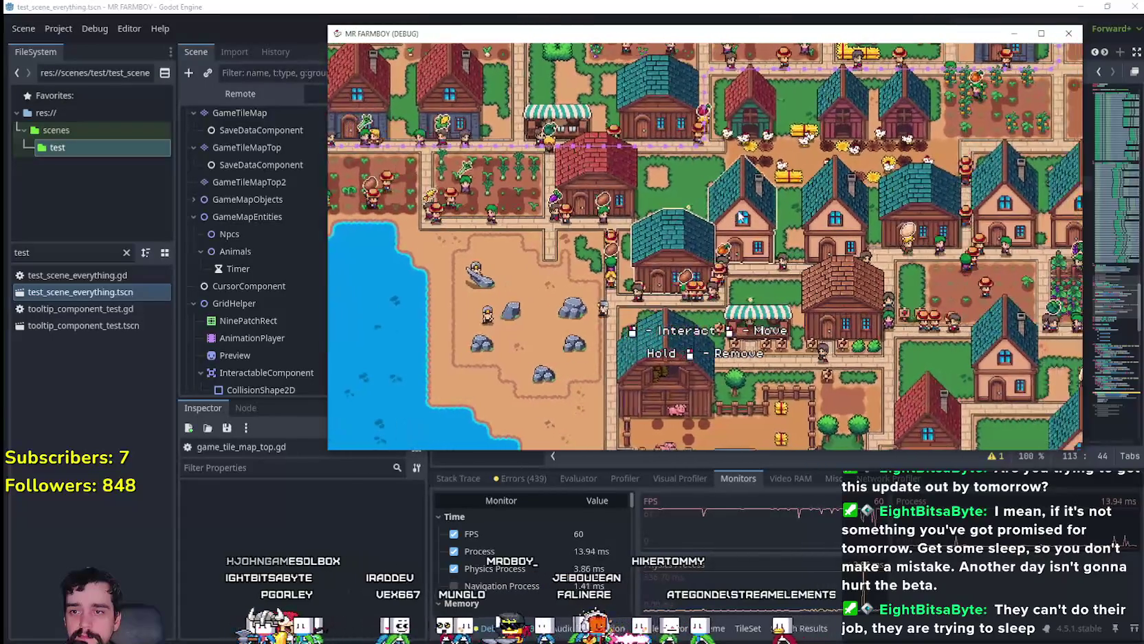
pyautogui.press('a')
pyautogui.press('w')
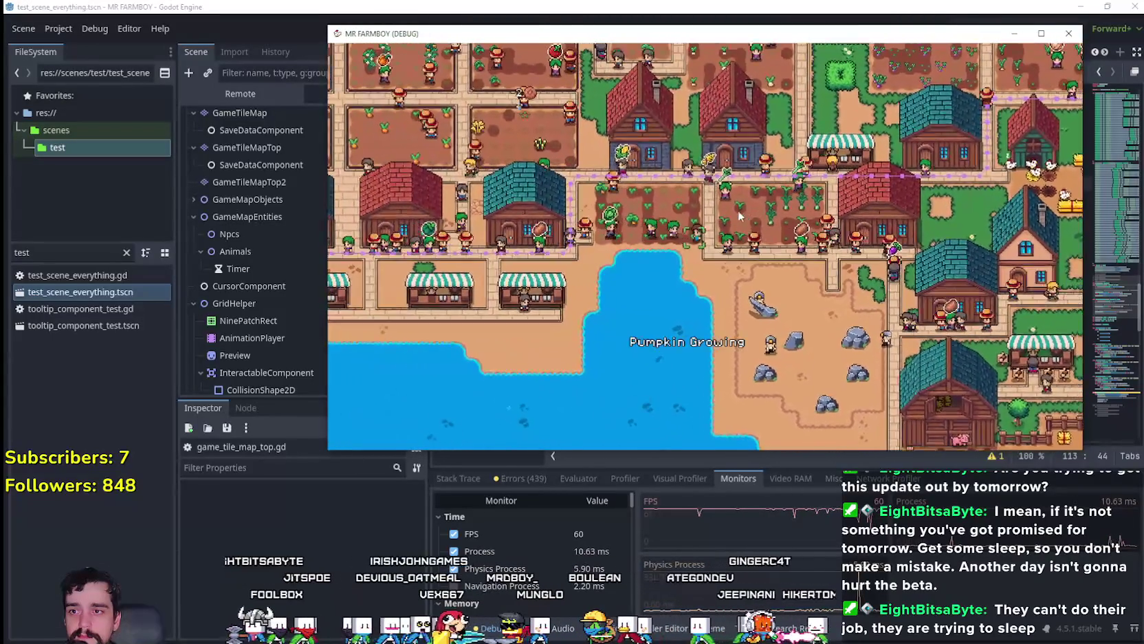
pyautogui.press('a')
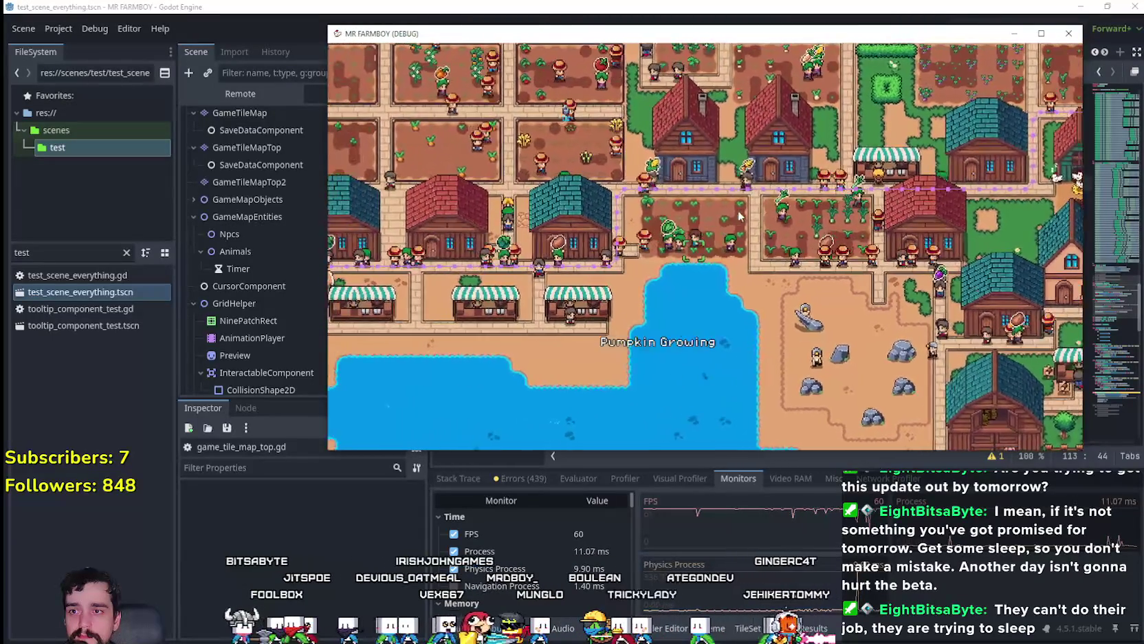
pyautogui.press('a')
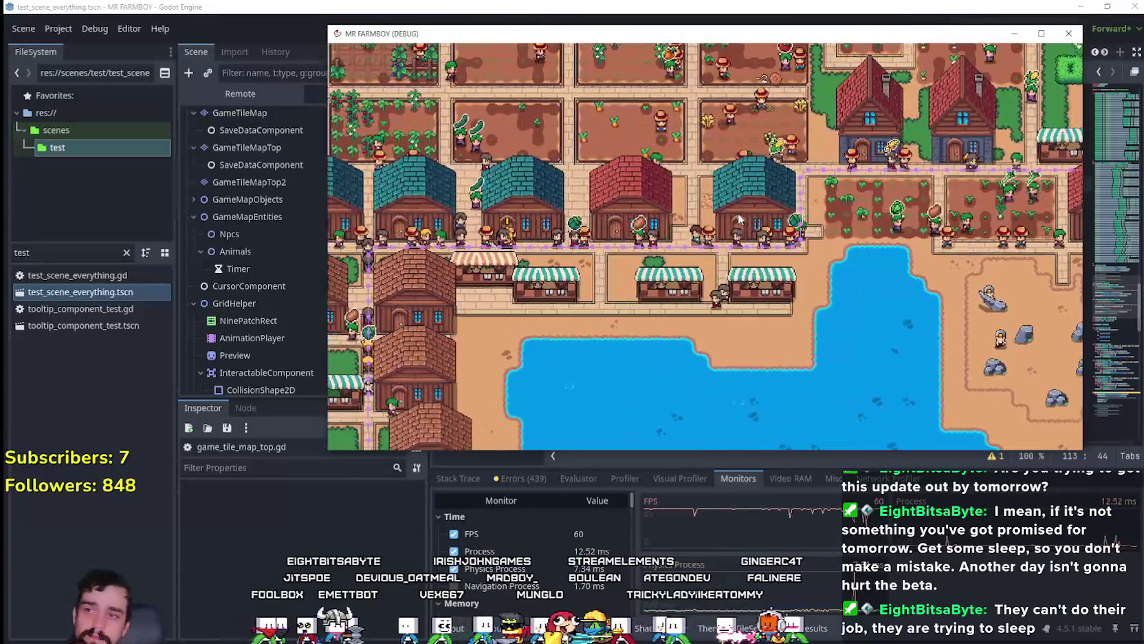
pyautogui.press('a')
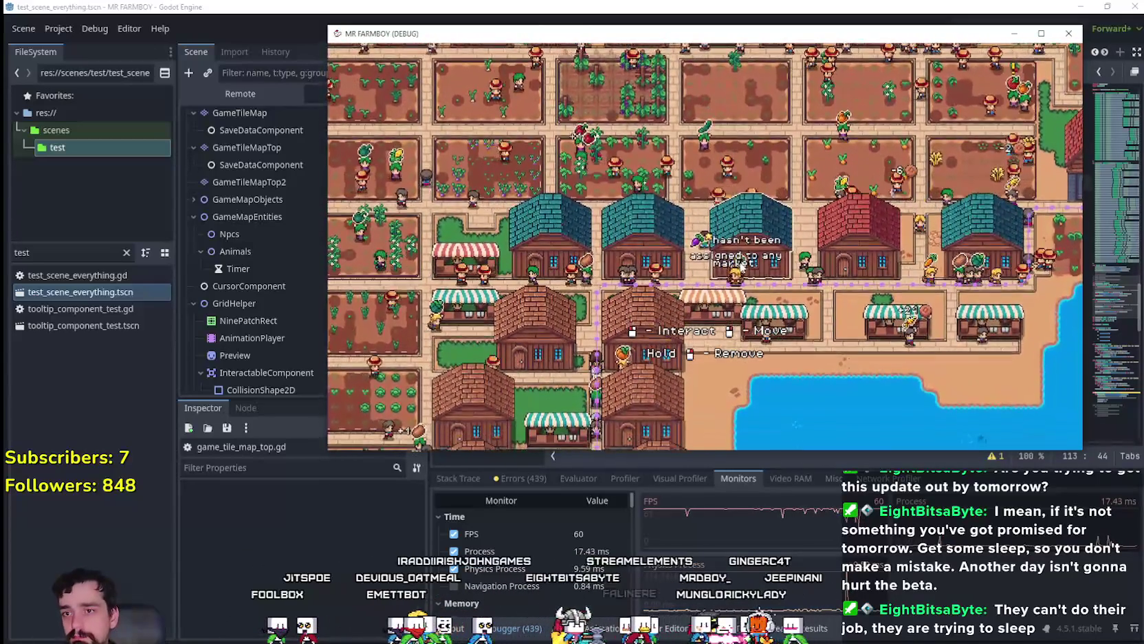
pyautogui.click(740, 265)
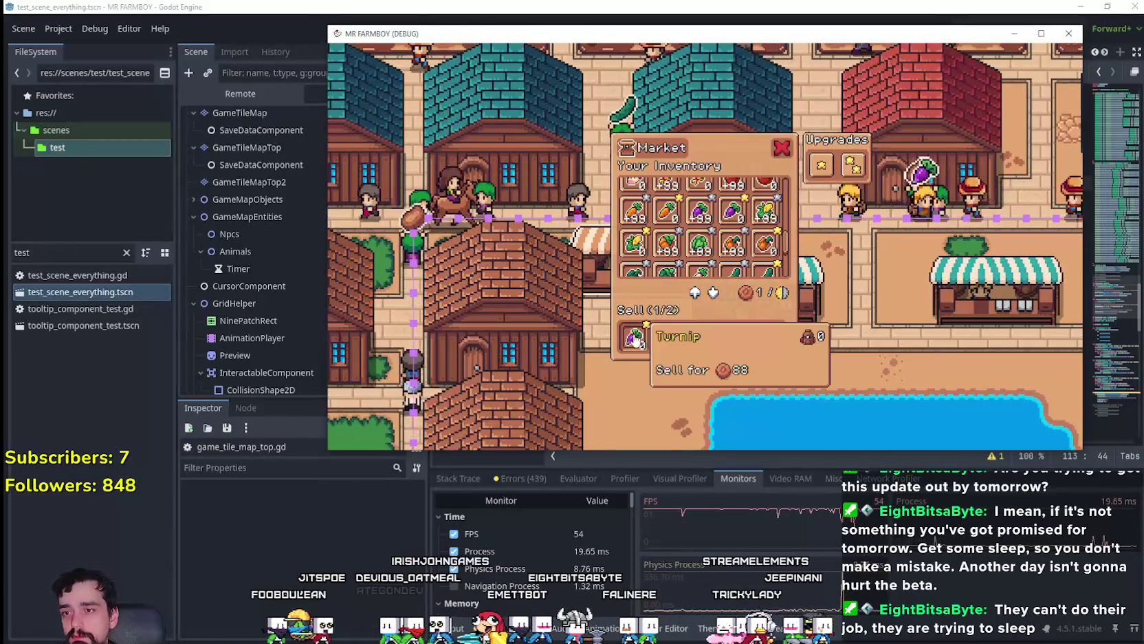
# - Close and reopen the market stall's inventory, scrolling through what it offers
pyautogui.press('Escape')
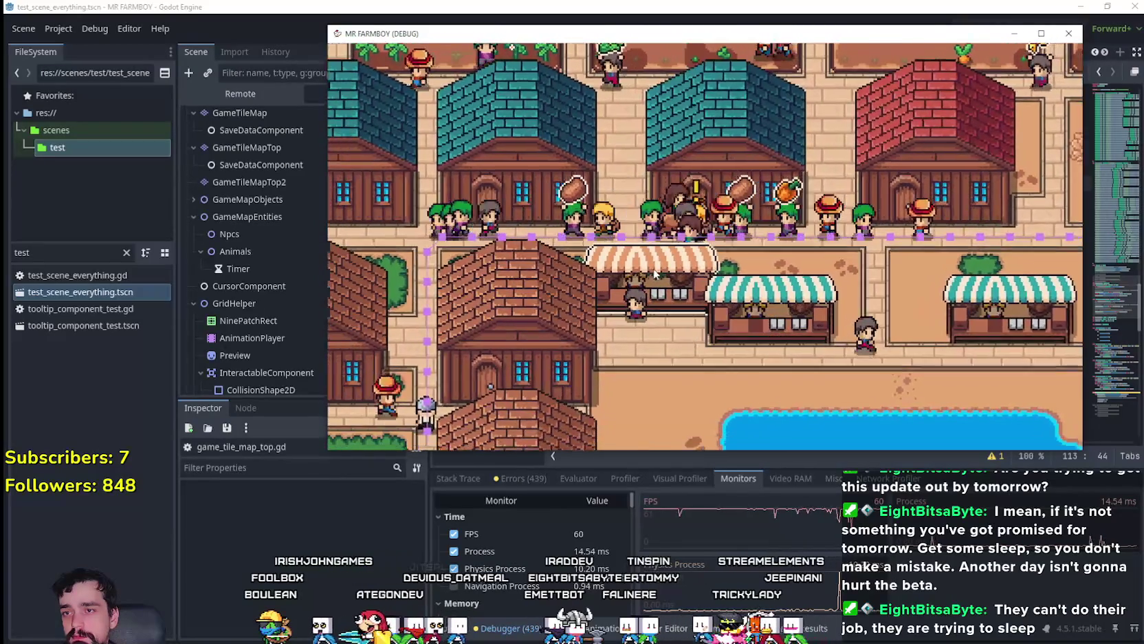
pyautogui.click(655, 273)
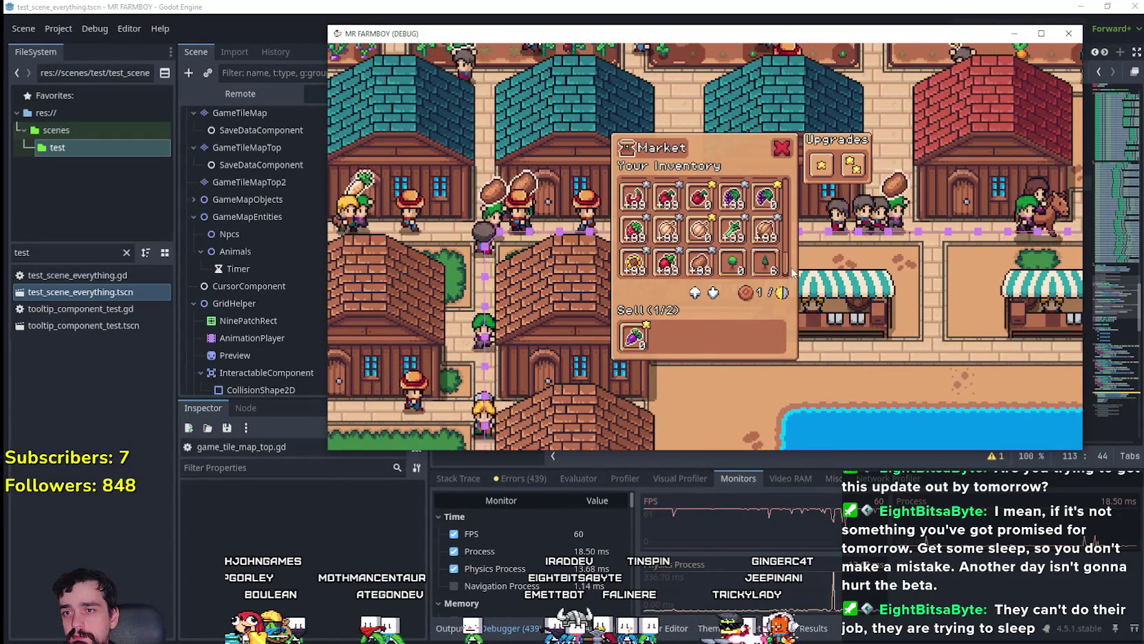
pyautogui.scroll(1, 793, 244)
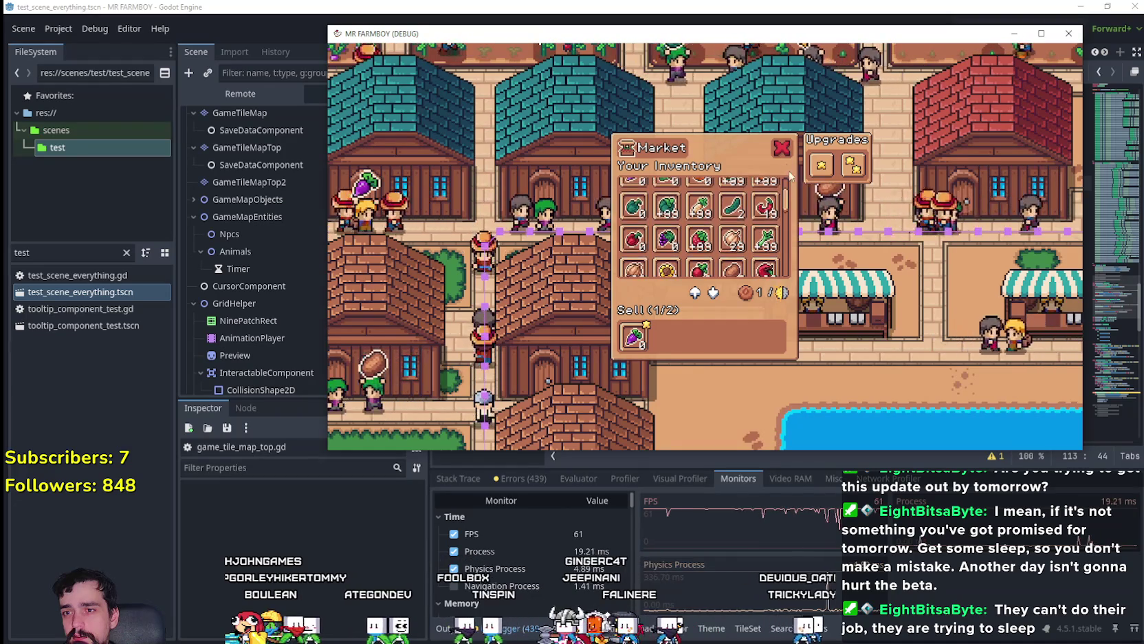
pyautogui.click(779, 149)
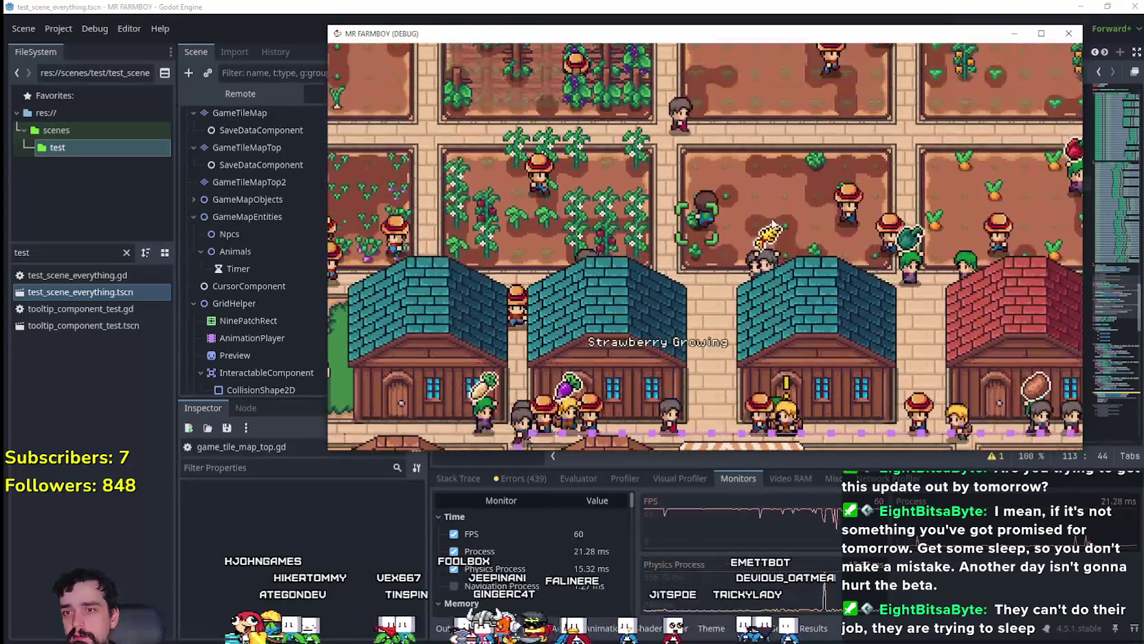
pyautogui.scroll(-5, 774, 225)
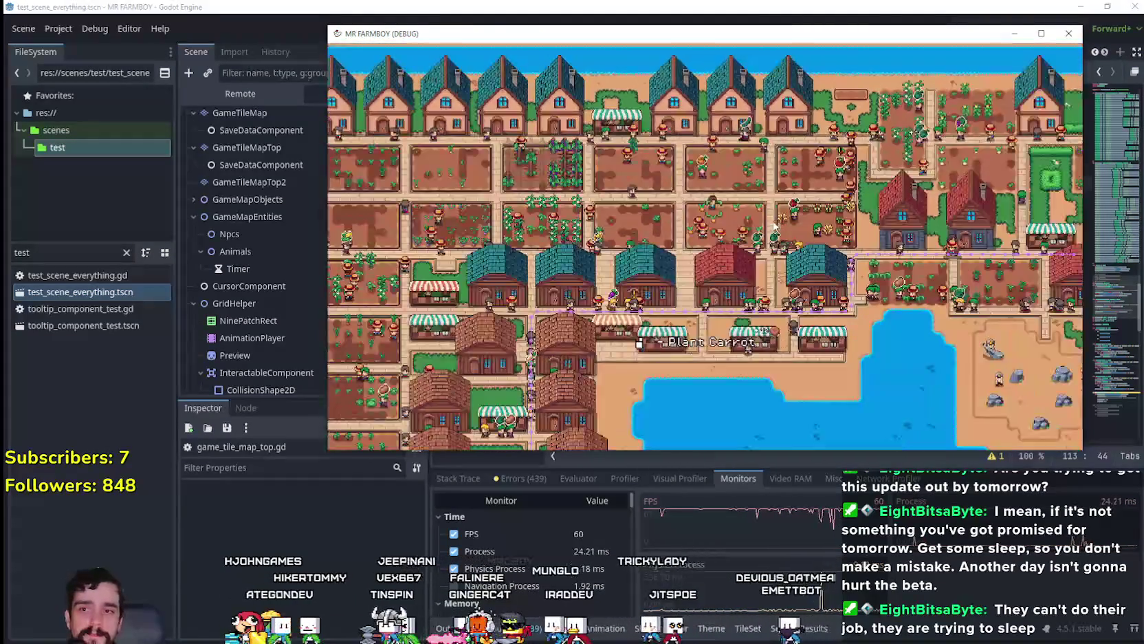
pyautogui.scroll(5, 808, 159)
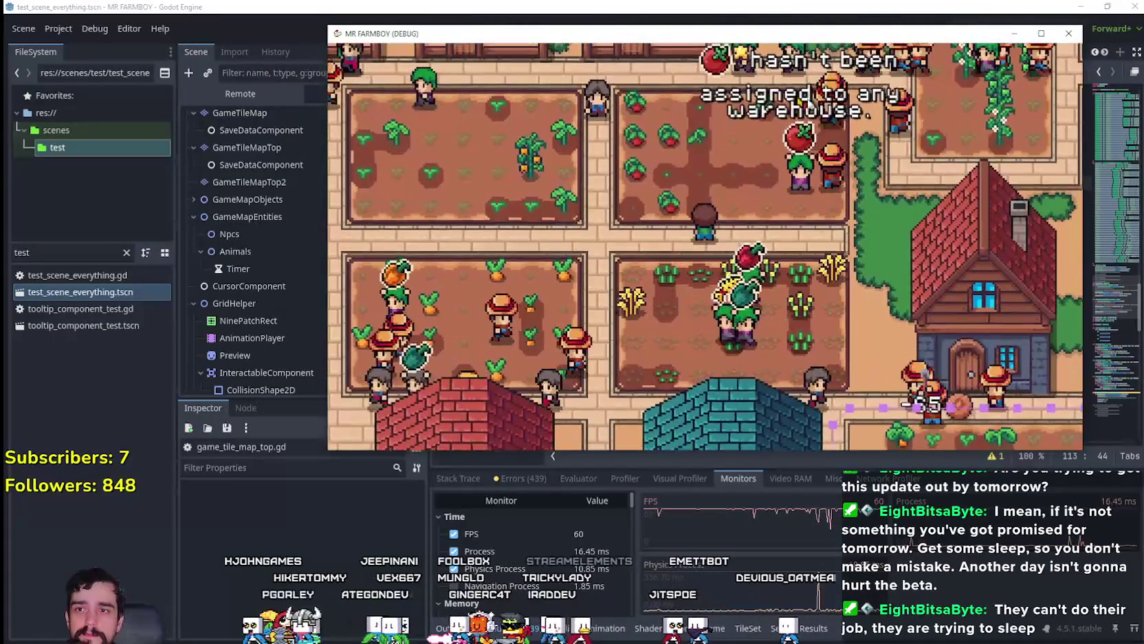
pyautogui.scroll(-3, 744, 286)
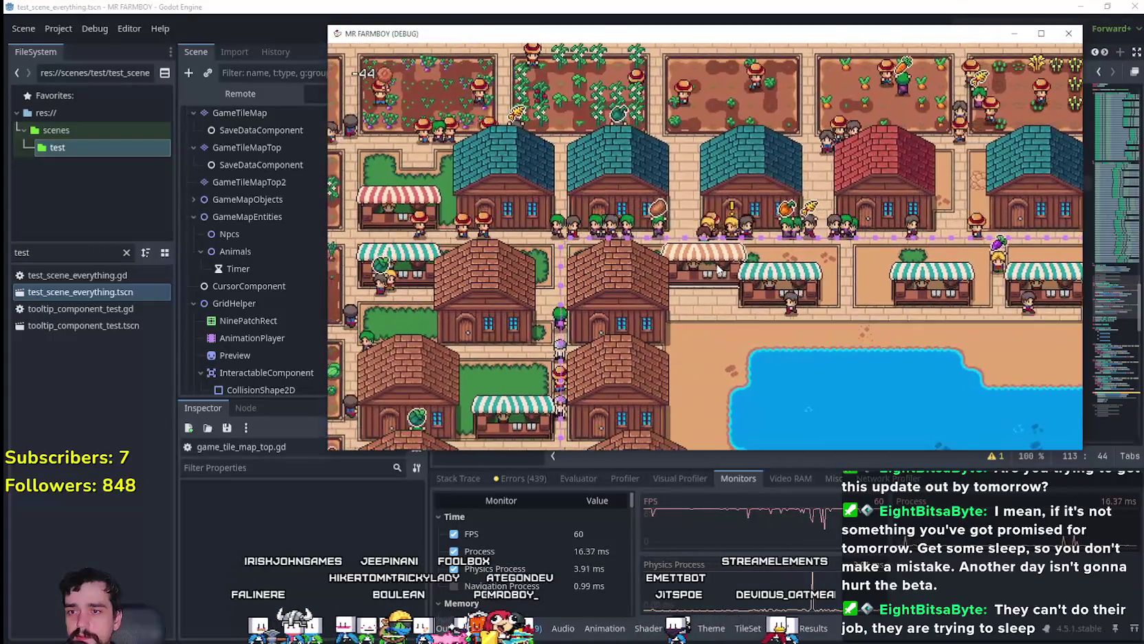
# - Open the market stall's sell panel and nudge the game window slightly right
pyautogui.click(719, 270)
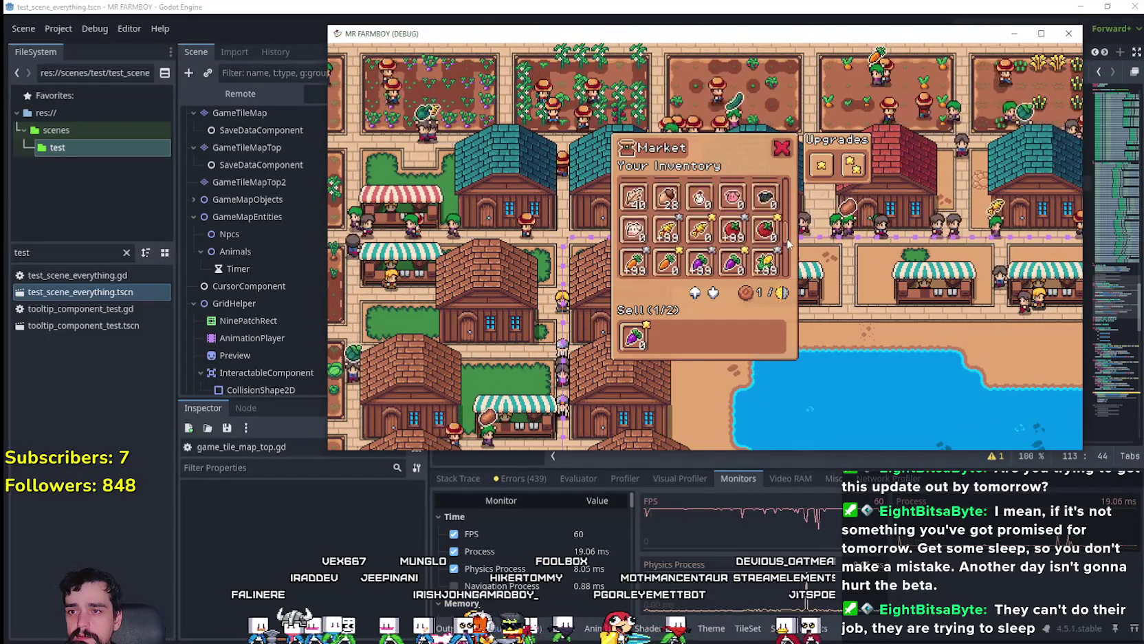
pyautogui.moveTo(665, 43); pyautogui.dragTo(708, 40)
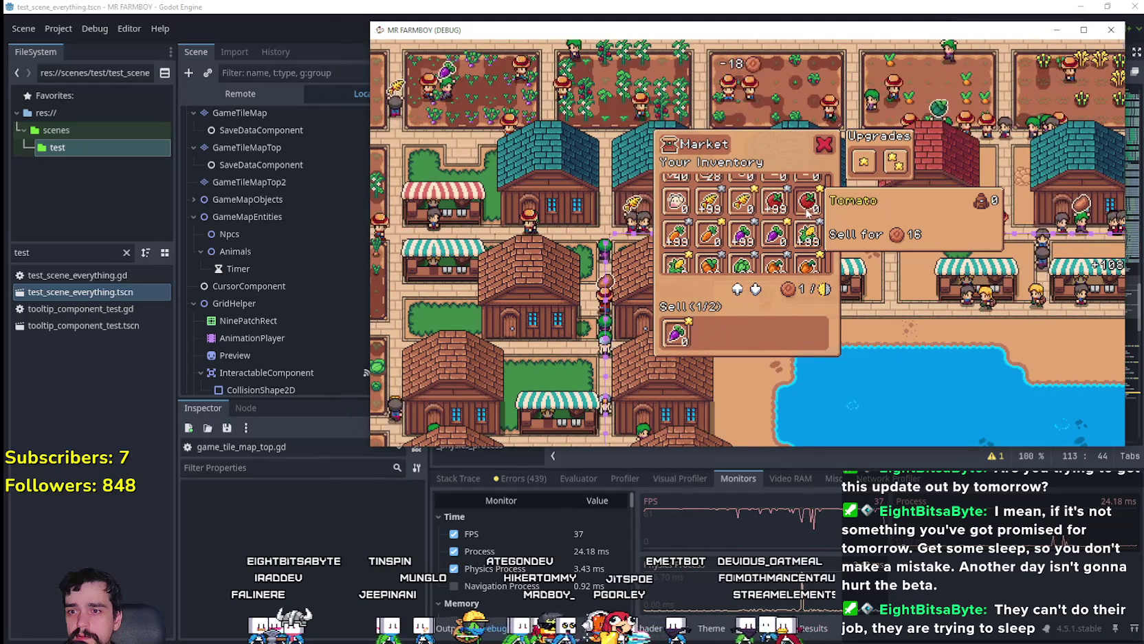
pyautogui.scroll(-2, 936, 359)
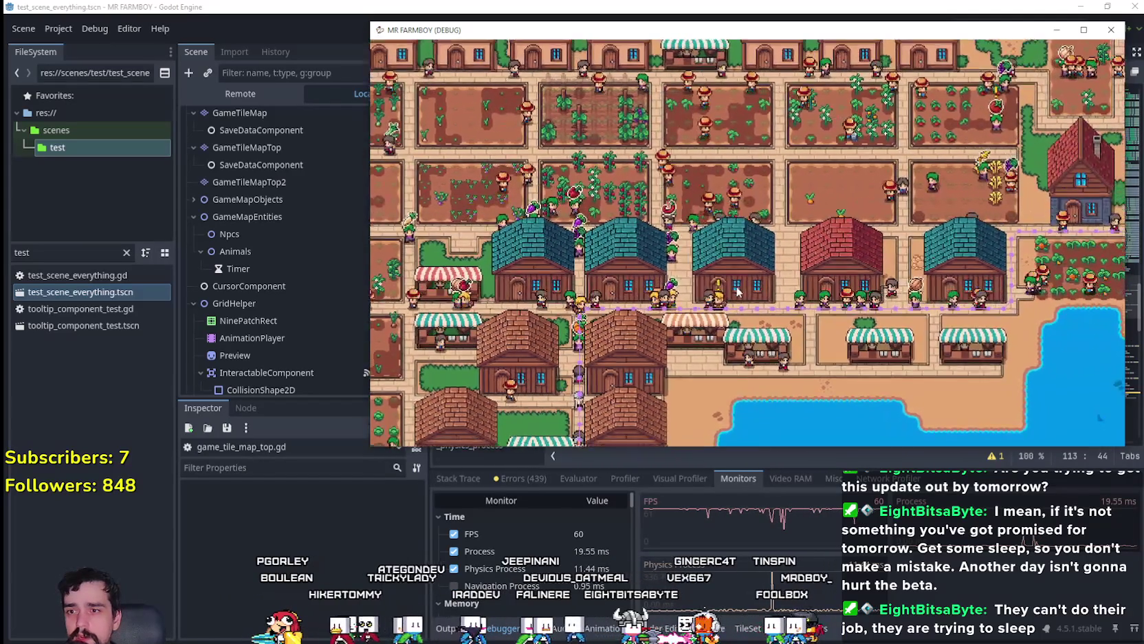
# - Zoom the farm view out and back in, then open a warehouse's inventory panel
pyautogui.scroll(2, 738, 291)
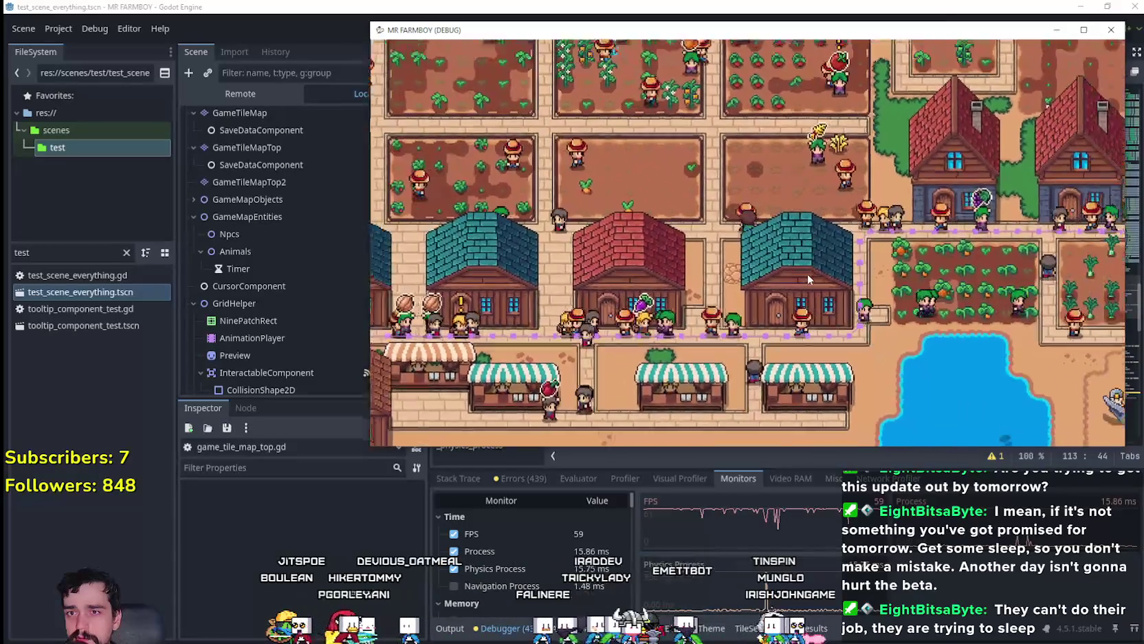
pyautogui.scroll(-2, 807, 274)
pyautogui.click(811, 289)
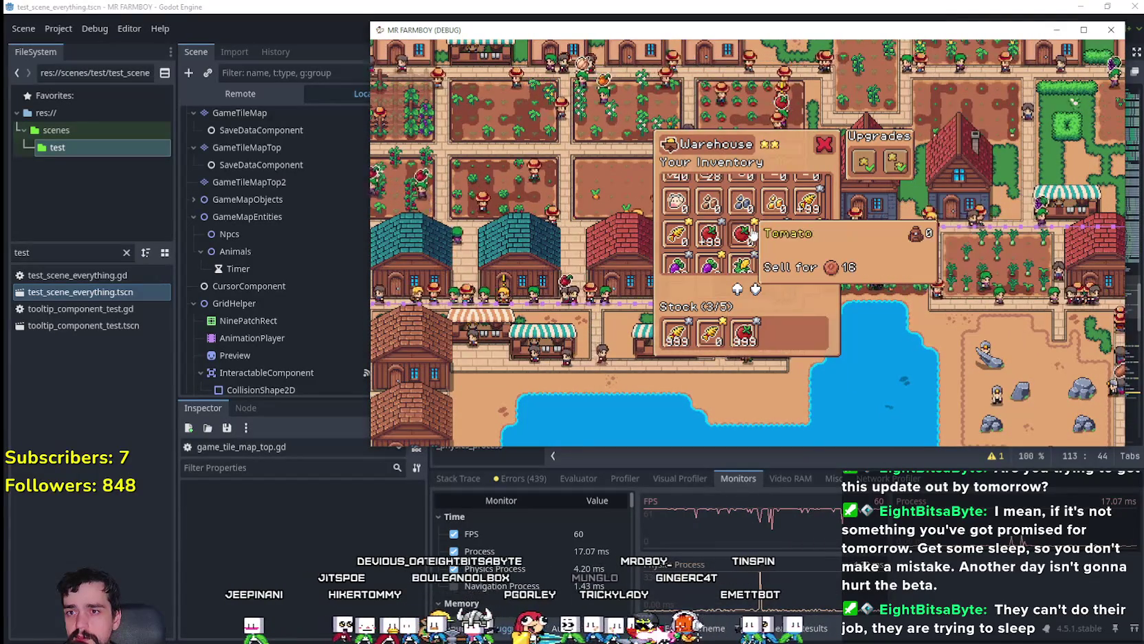
# - Close the warehouse panel and reopen the teal house's warehouse inventory
pyautogui.click(875, 254)
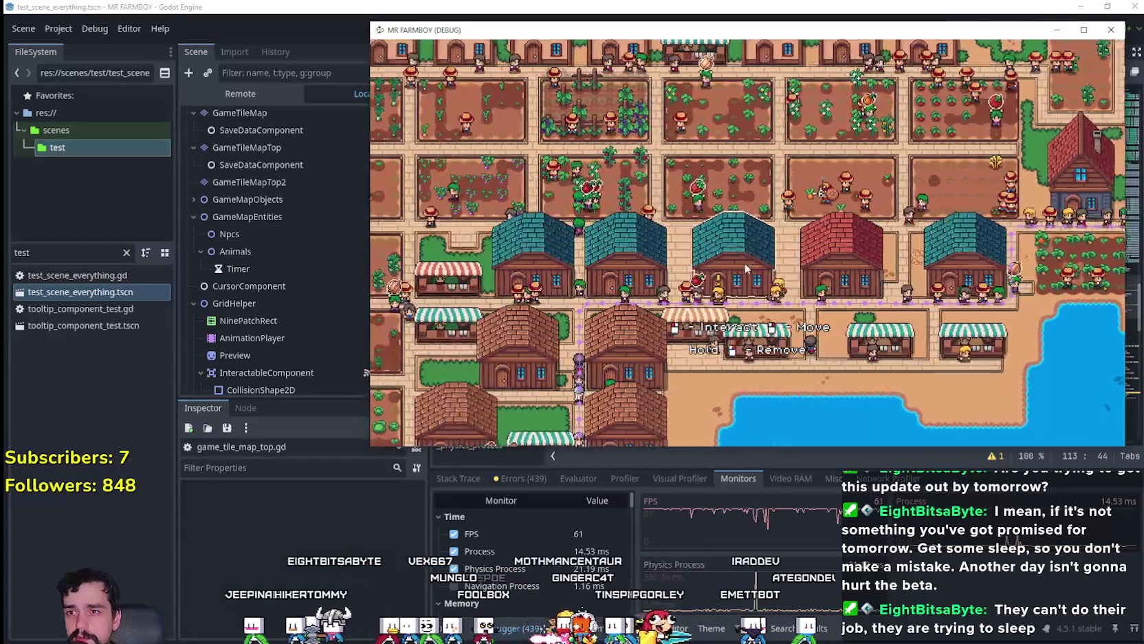
pyautogui.click(747, 268)
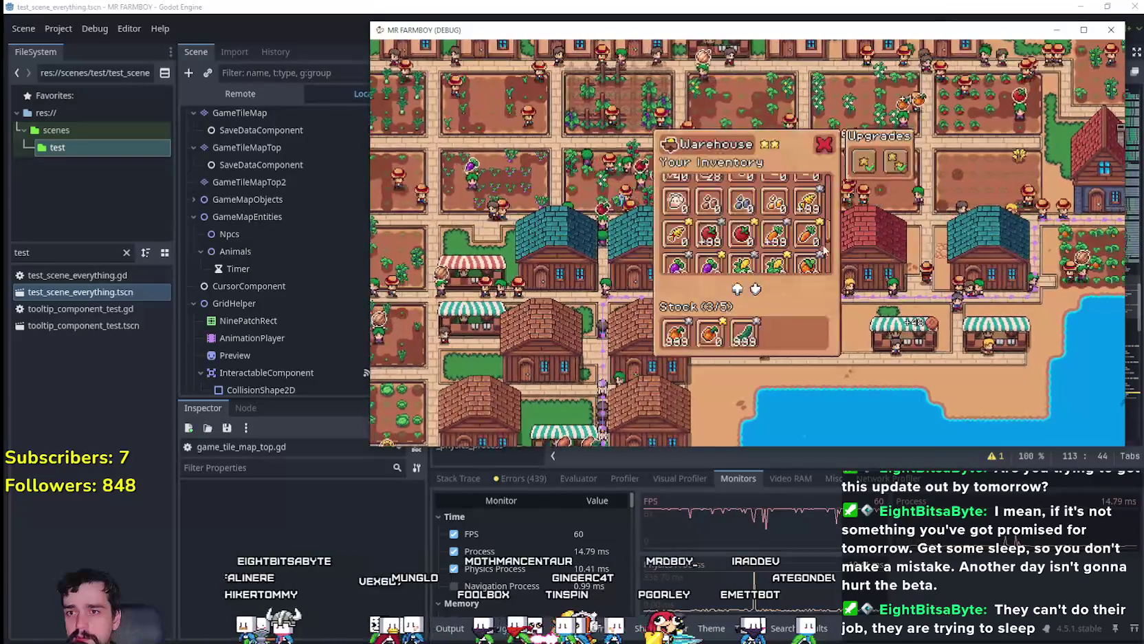
pyautogui.scroll(3, 807, 256)
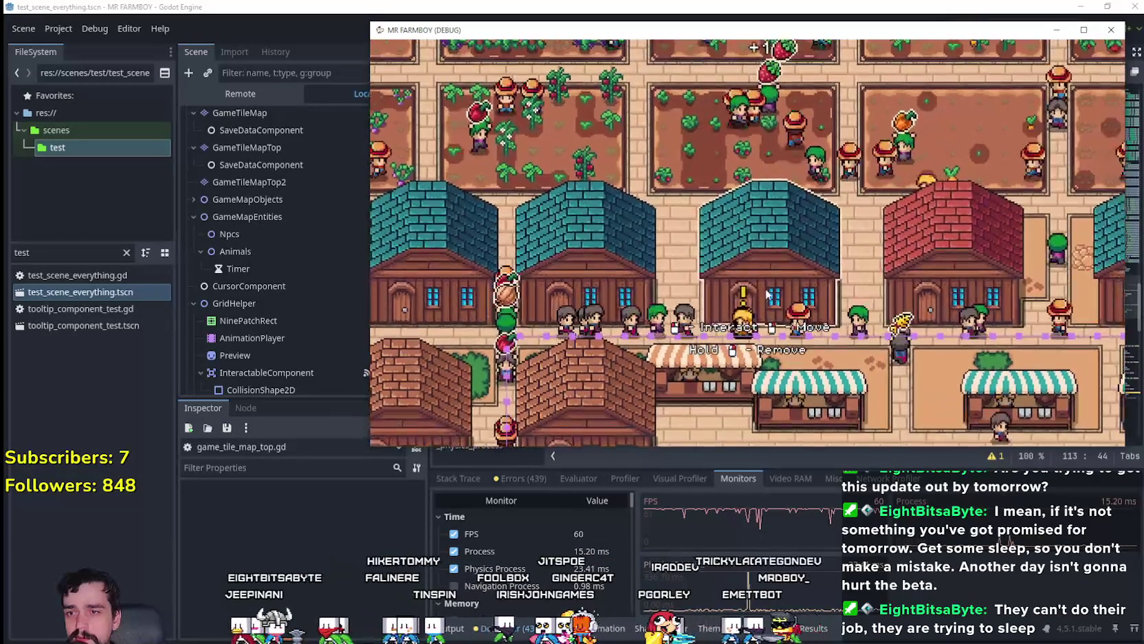
pyautogui.click(767, 295)
# - Zoom around town, open the house's warehouse stock panel, then close it with W
pyautogui.scroll(-2, 718, 268)
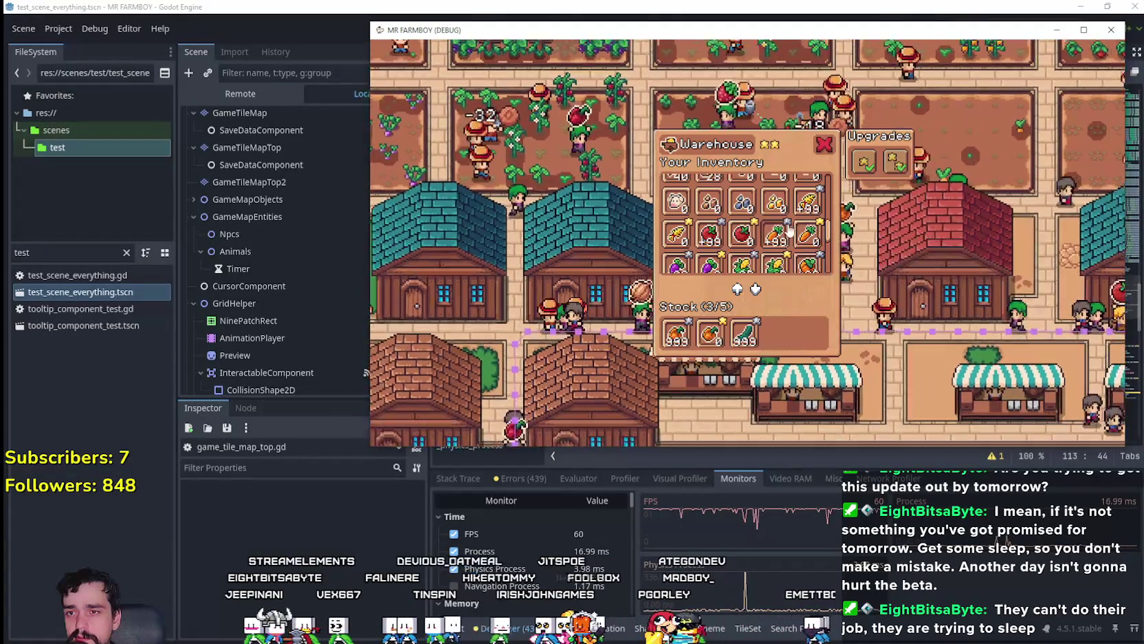
pyautogui.scroll(3, 892, 296)
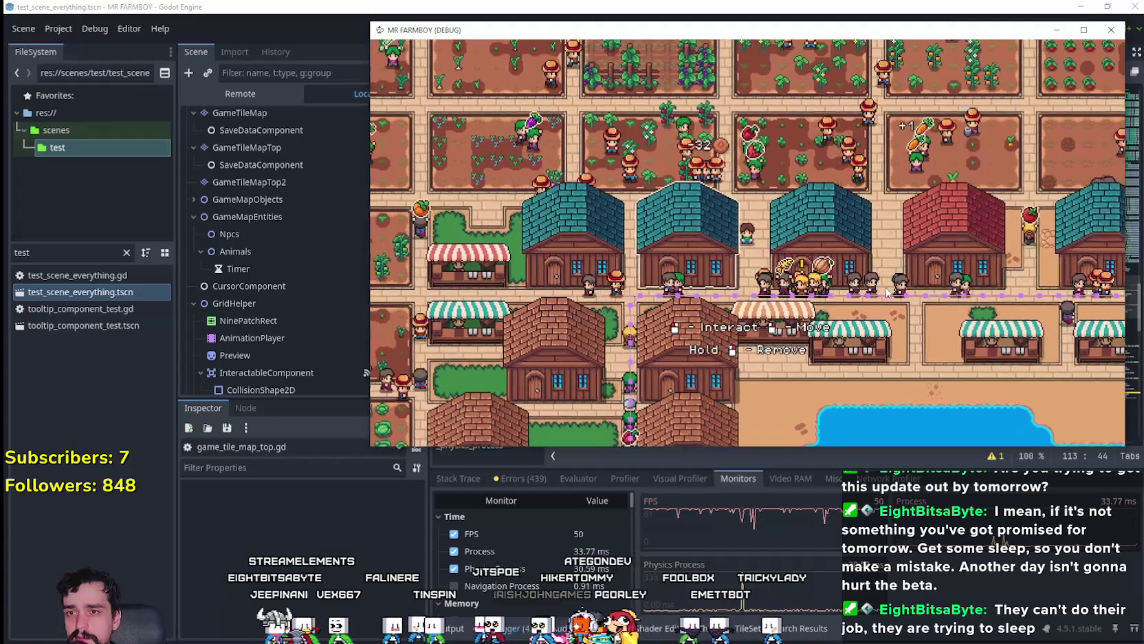
pyautogui.scroll(3, 894, 271)
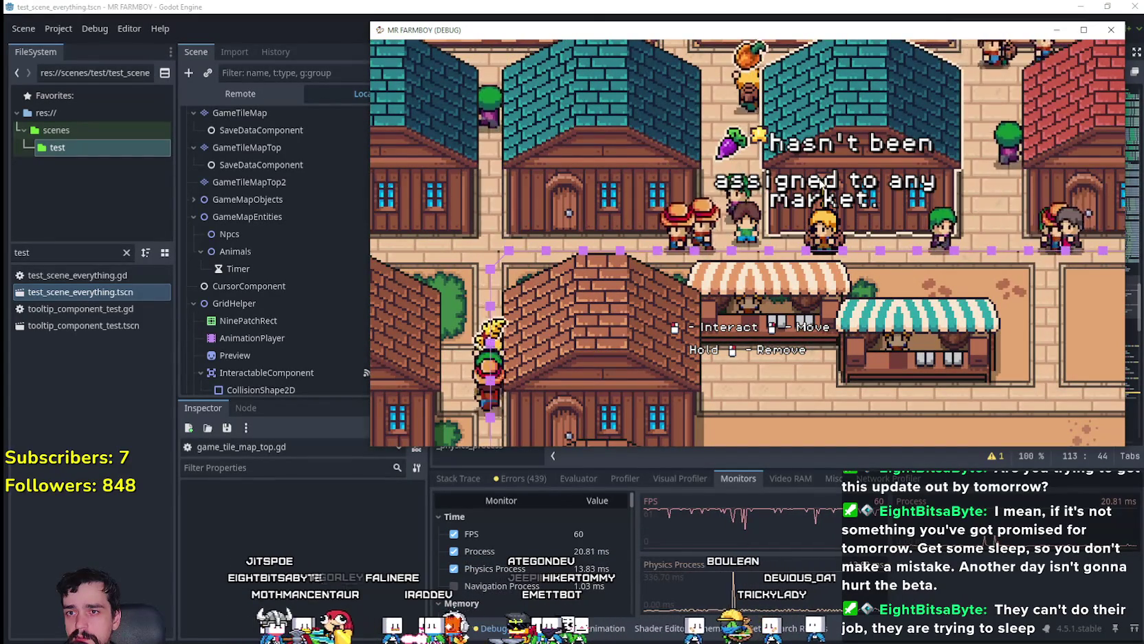
pyautogui.scroll(2, 845, 282)
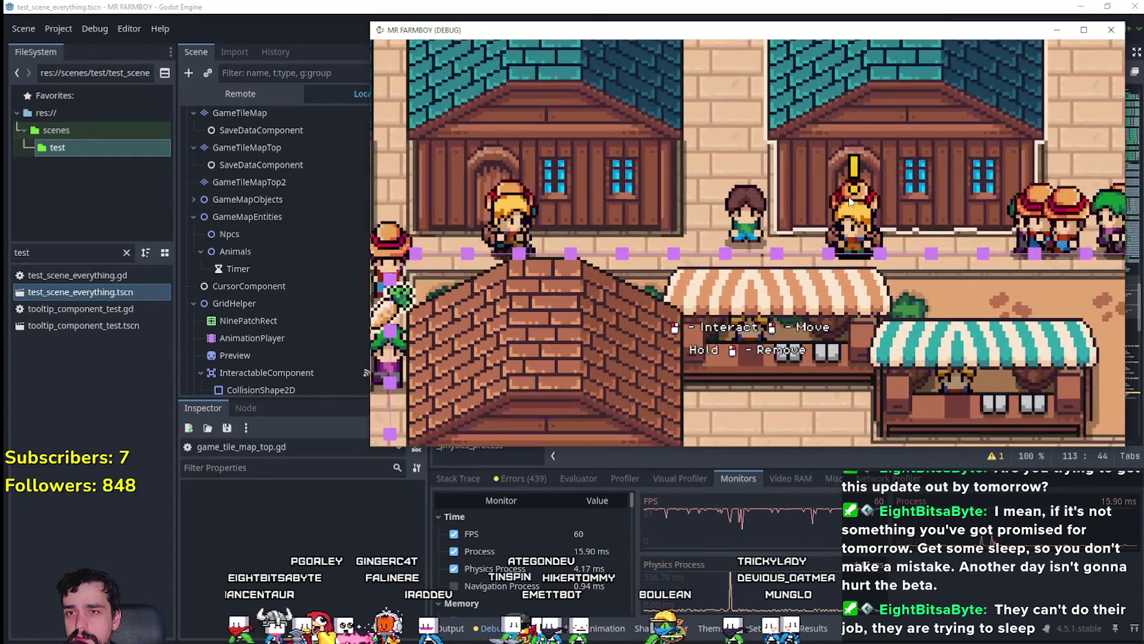
pyautogui.scroll(-3, 853, 177)
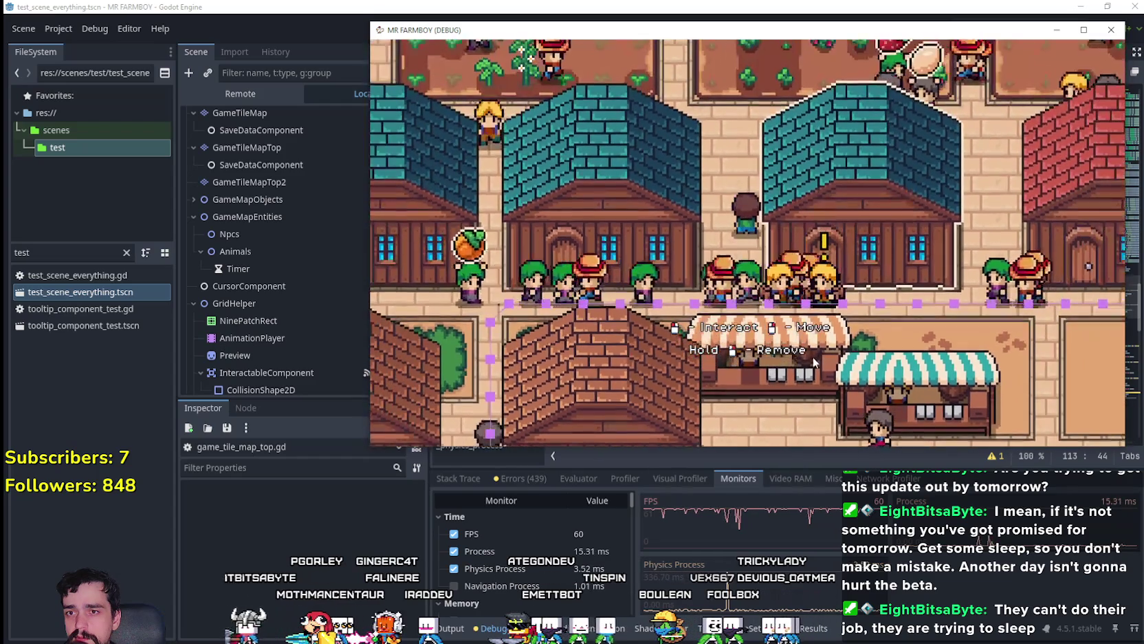
pyautogui.scroll(2, 848, 207)
pyautogui.click(849, 206)
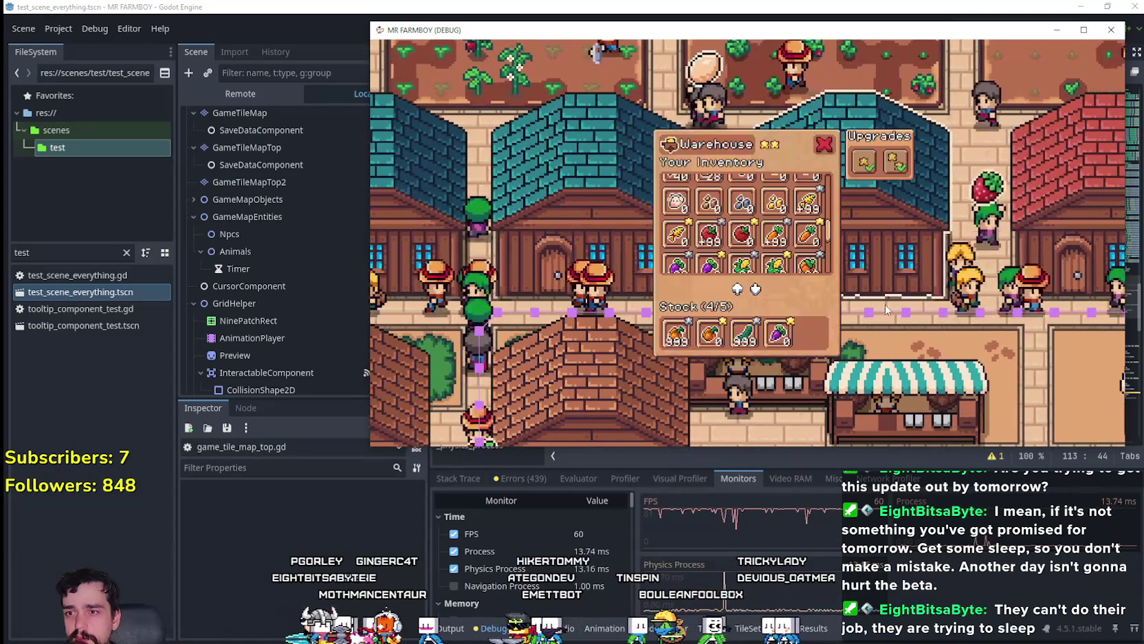
pyautogui.click(877, 244)
pyautogui.click(877, 244)
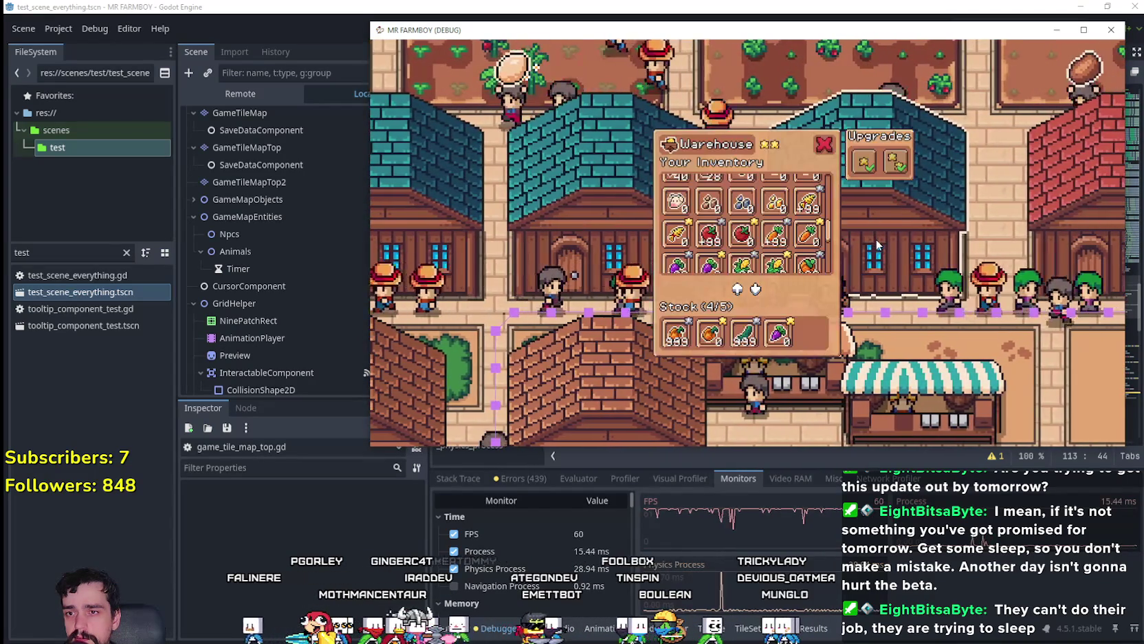
pyautogui.press('w')
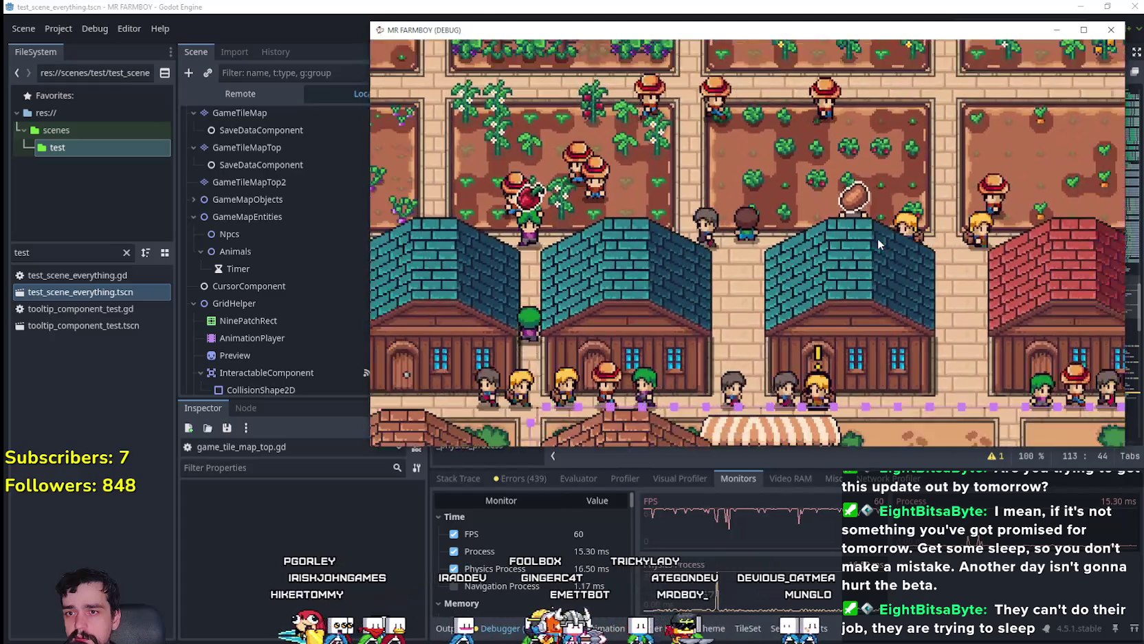
pyautogui.scroll(-5, 878, 238)
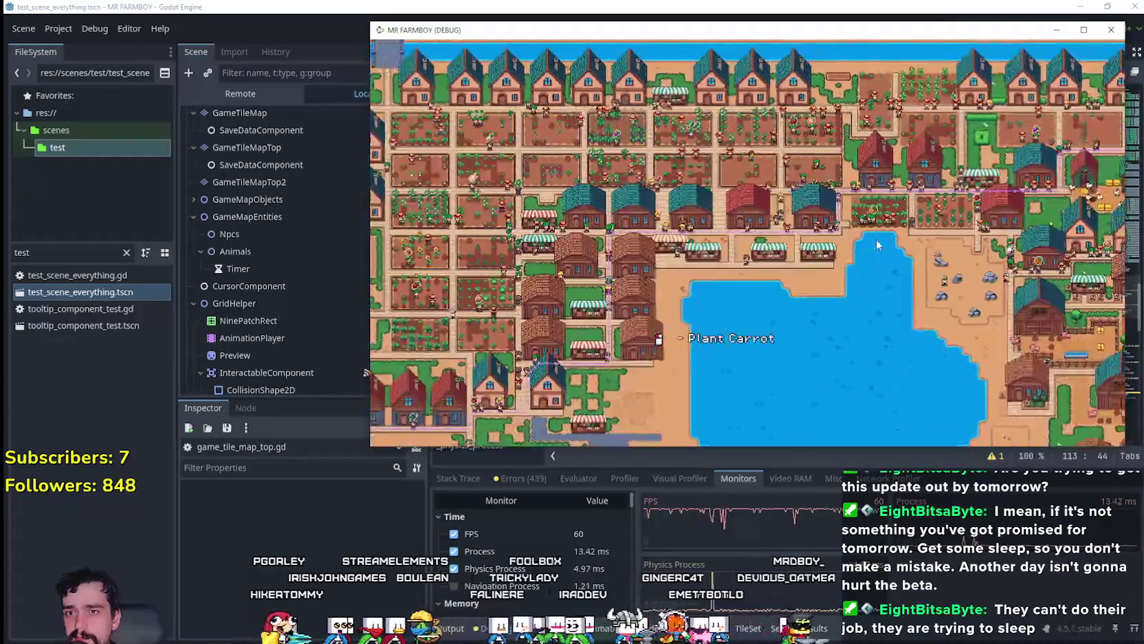
# - Pan the game camera left and down toward the market stalls
pyautogui.press('a')
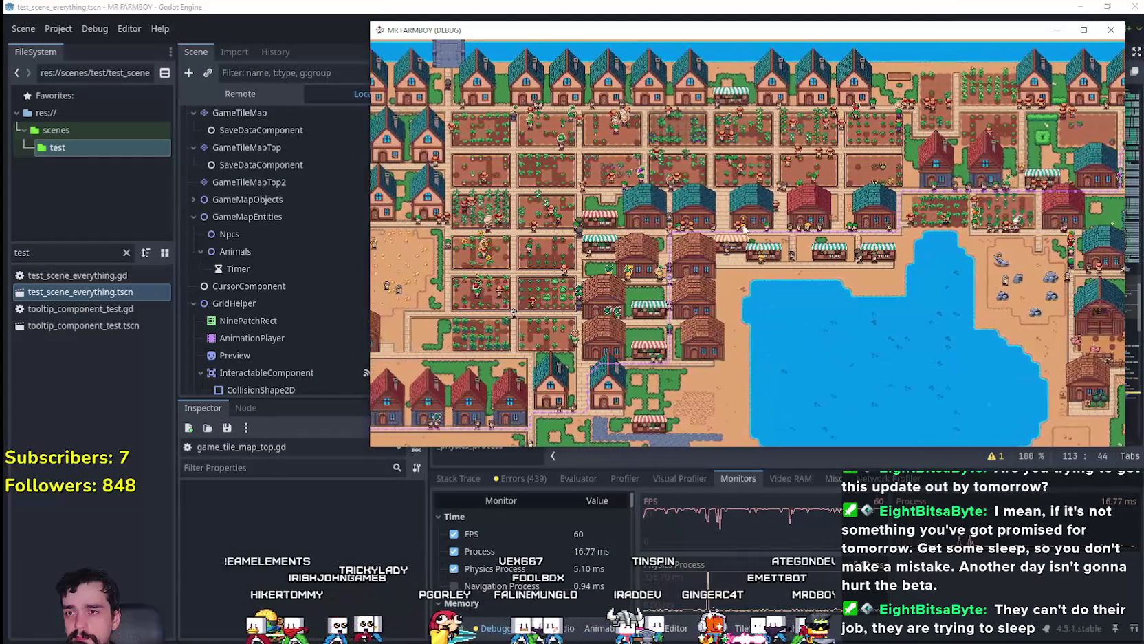
pyautogui.press('a')
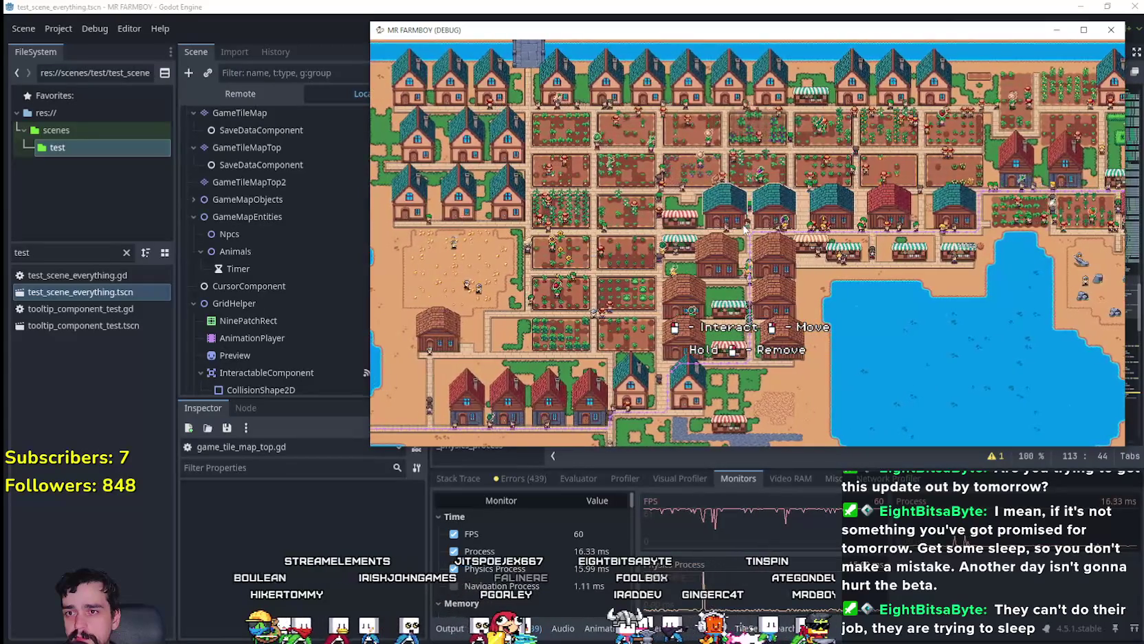
pyautogui.scroll(5, 745, 229)
pyautogui.press('s')
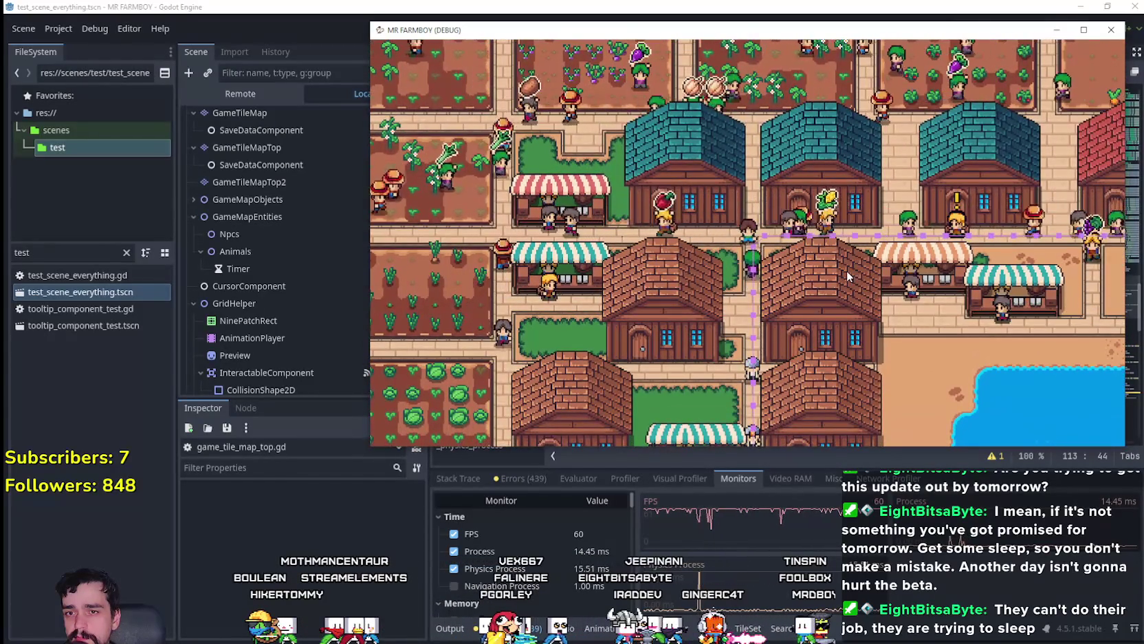
# - Open the market's sell window, switch to the warehouse stock window, and close it
pyautogui.click(848, 275)
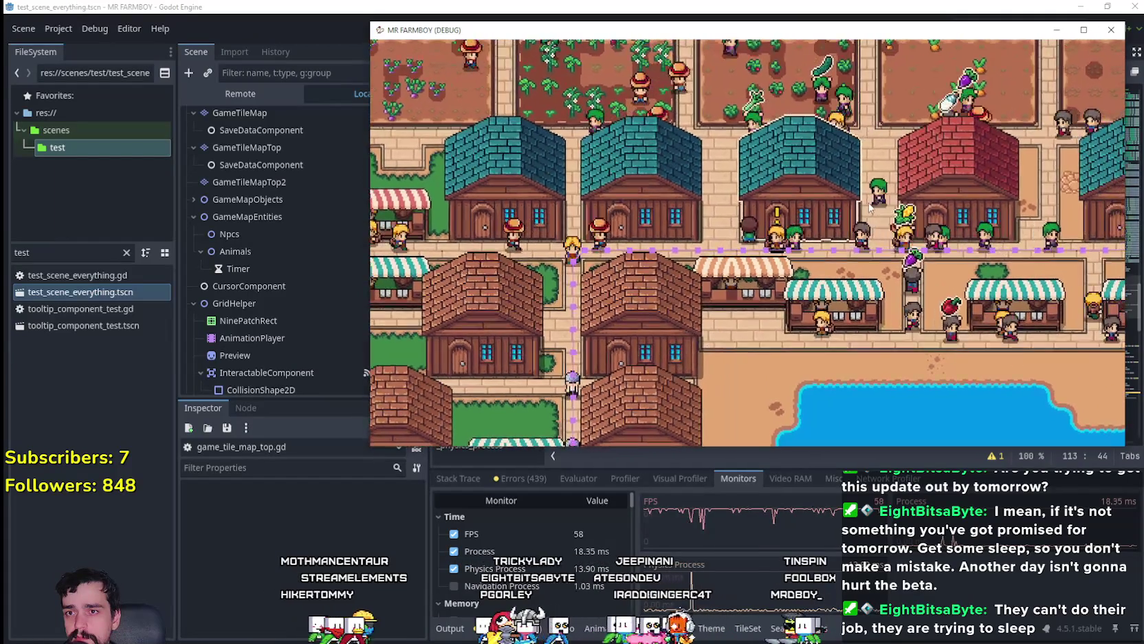
pyautogui.click(851, 227)
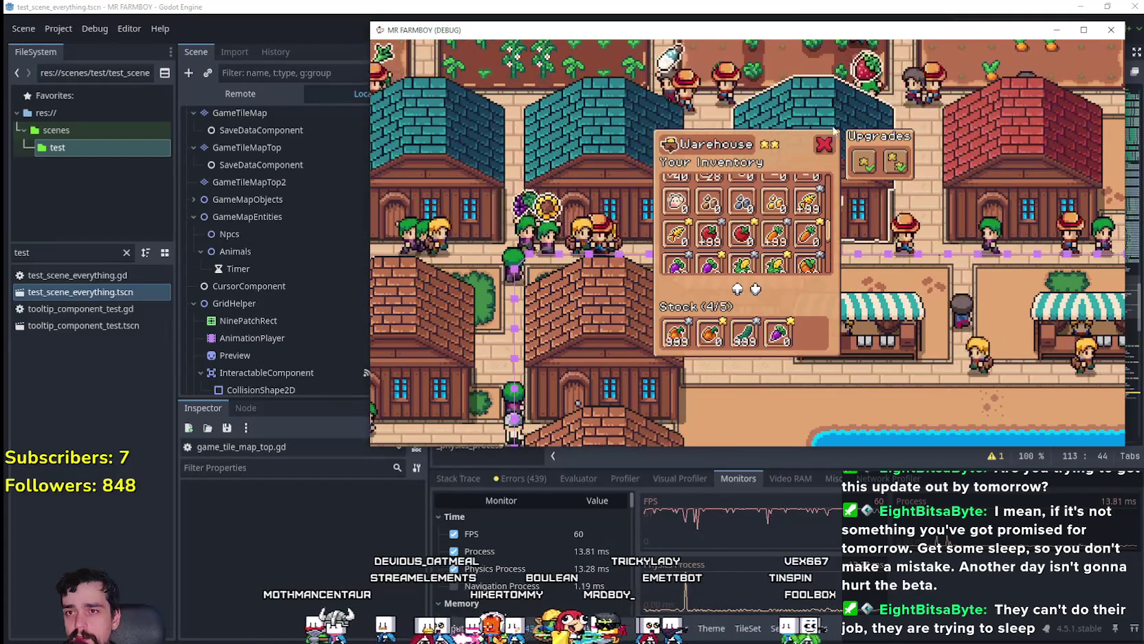
pyautogui.click(823, 147)
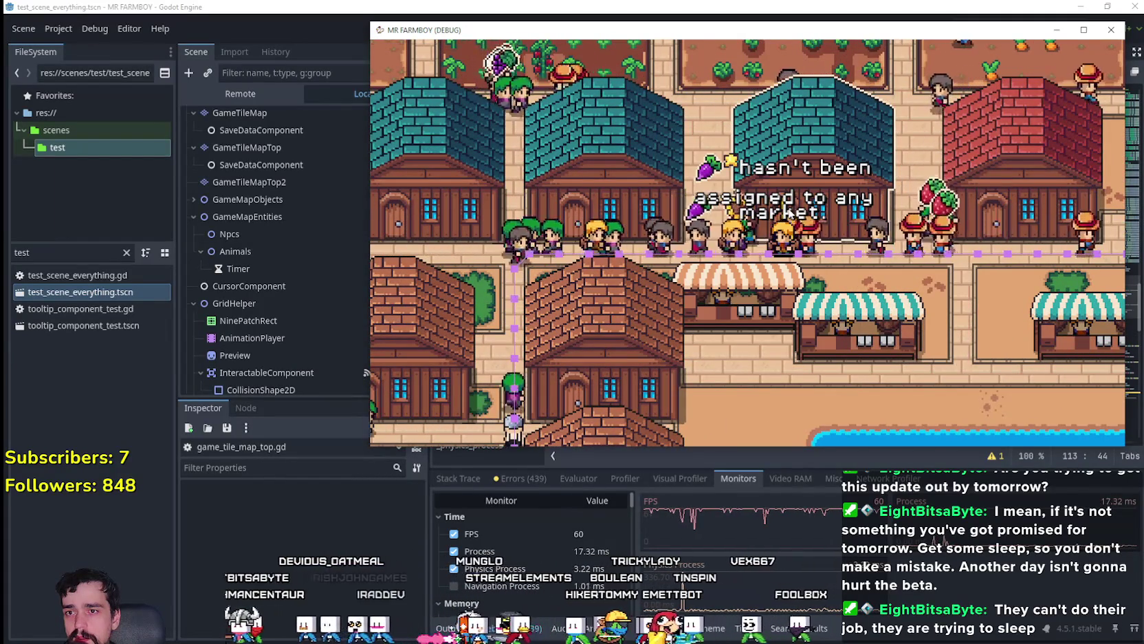
# - Pan the camera along the market street and over town, ending on the fields
pyautogui.press('a')
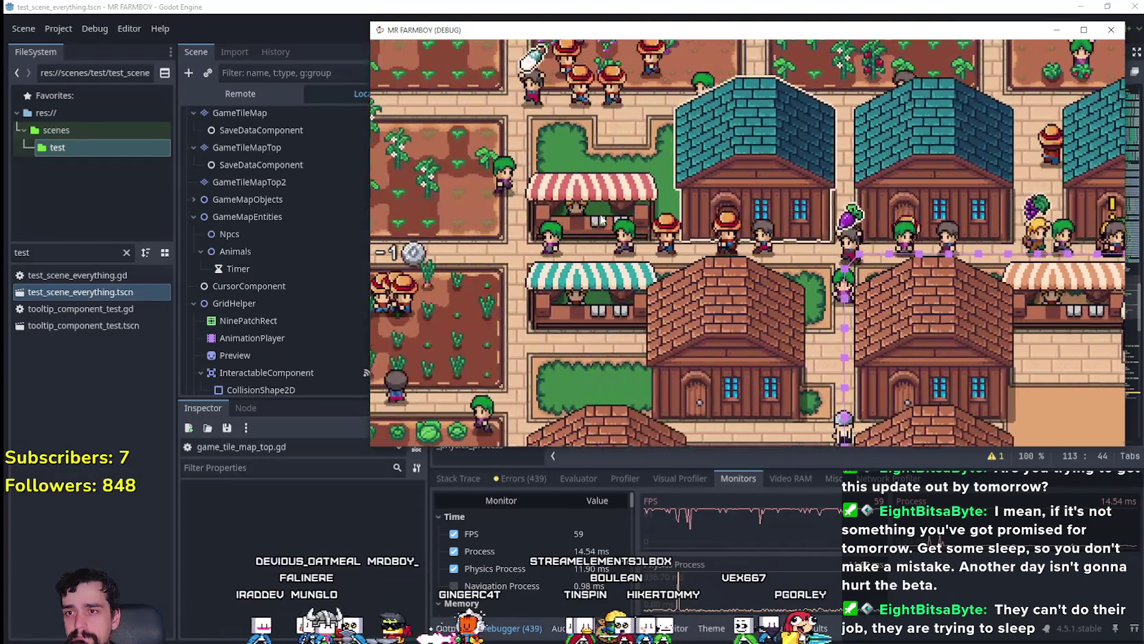
pyautogui.scroll(-5, 600, 219)
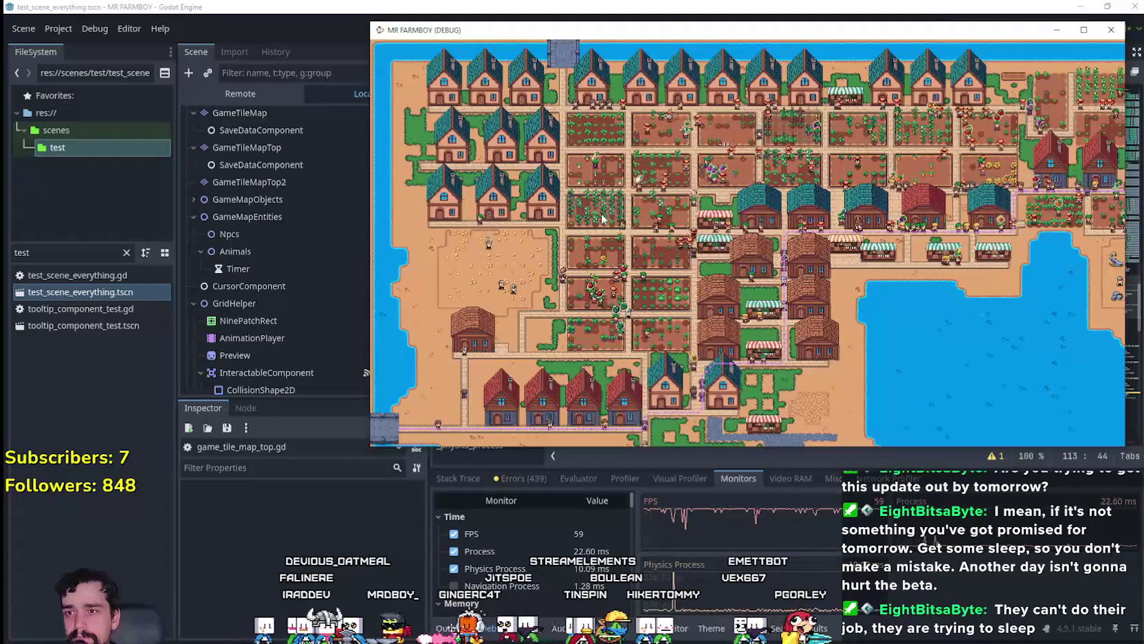
pyautogui.press('s')
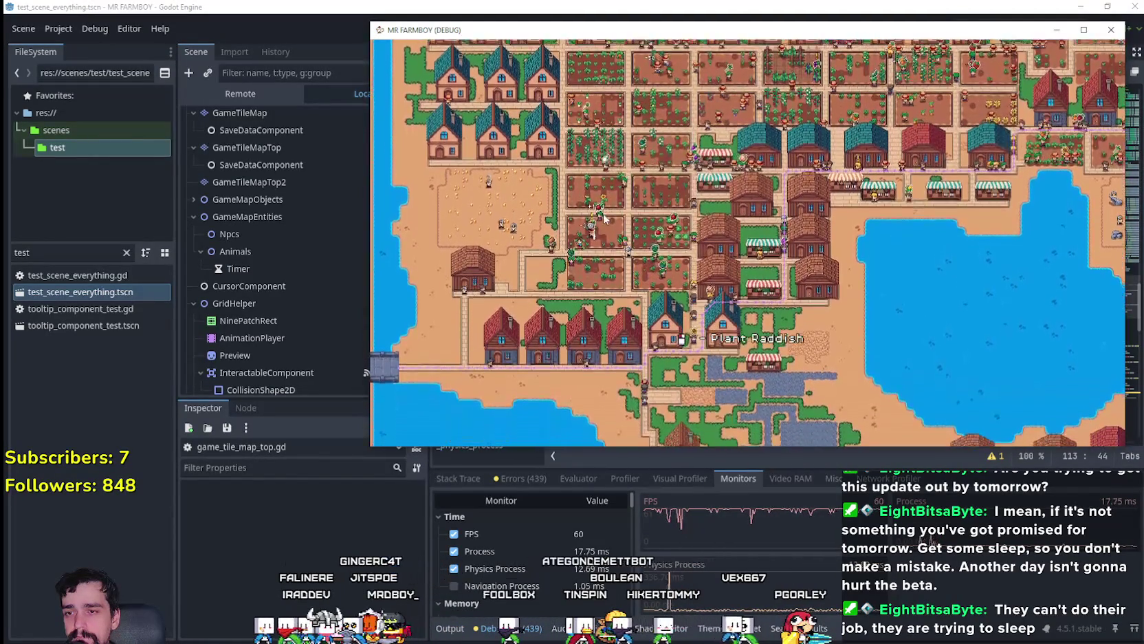
pyautogui.press('s')
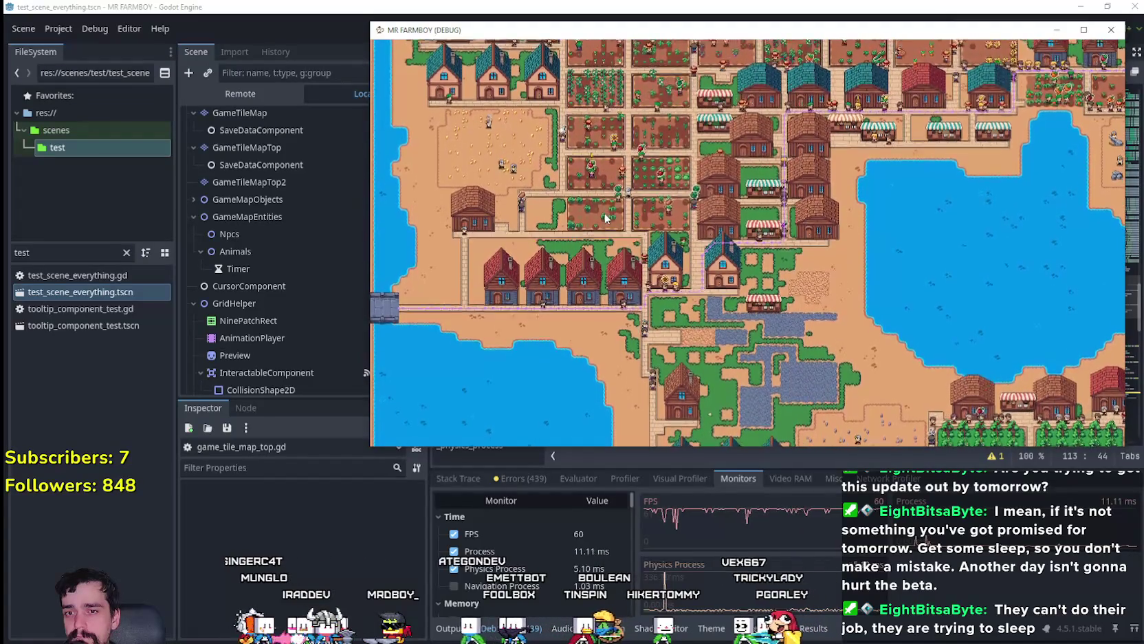
pyautogui.press('w')
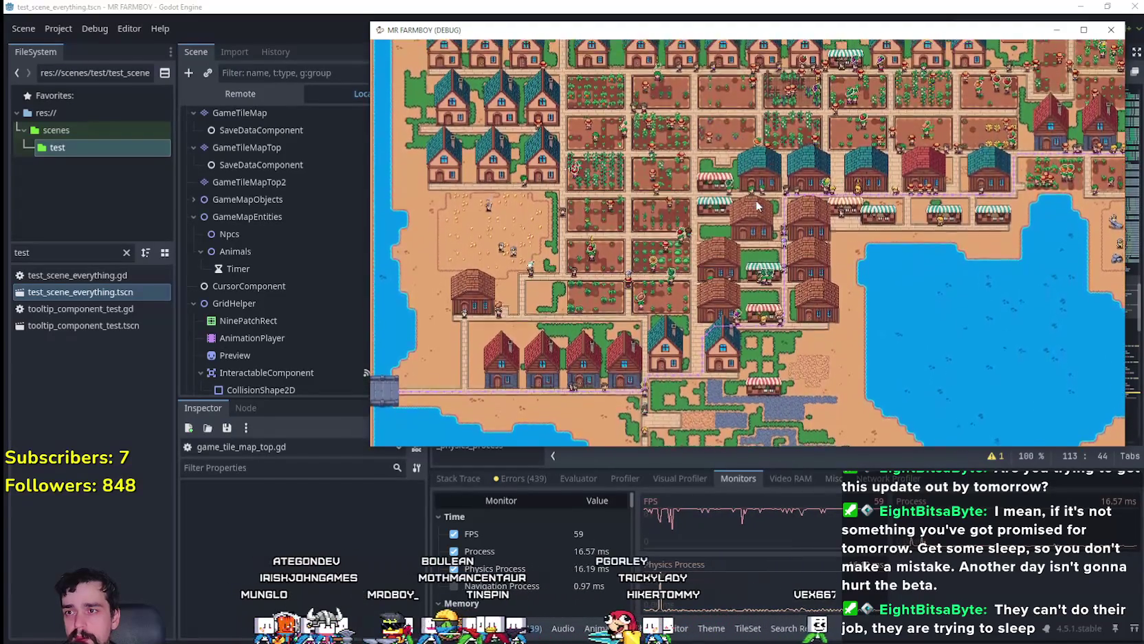
pyautogui.press('w')
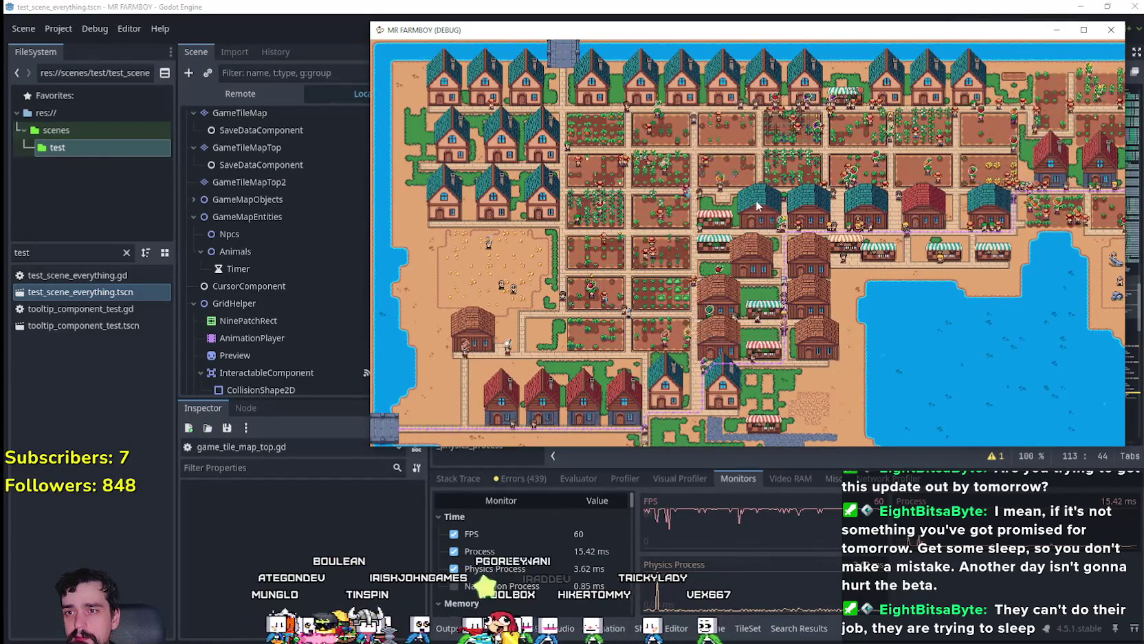
pyautogui.scroll(5, 756, 205)
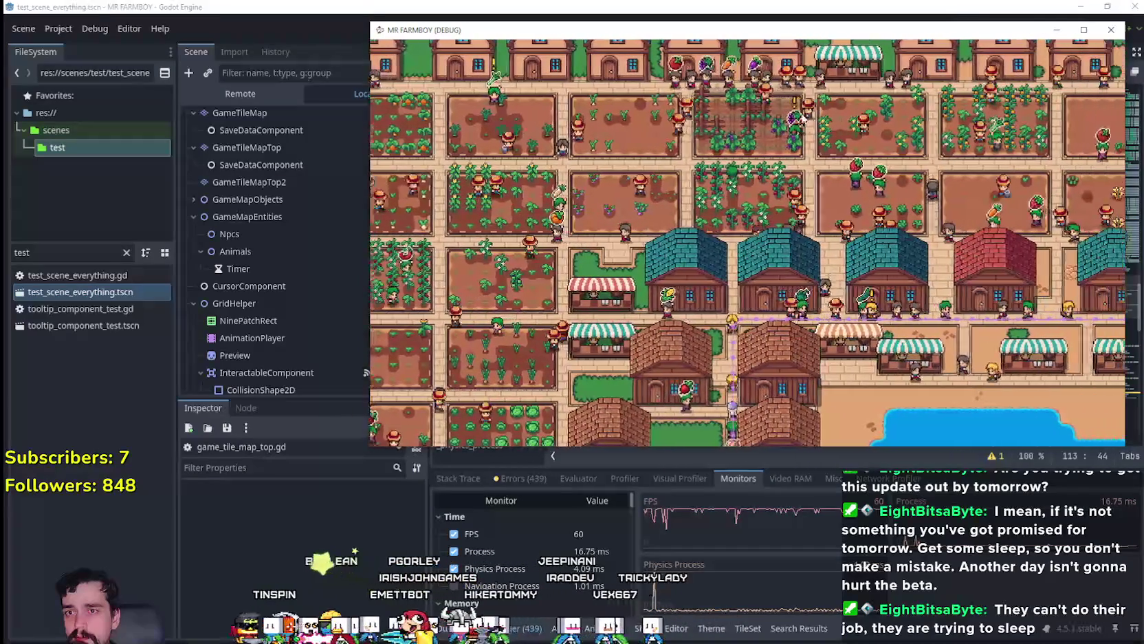
pyautogui.moveTo(803, 116); pyautogui.dragTo(726, 113)
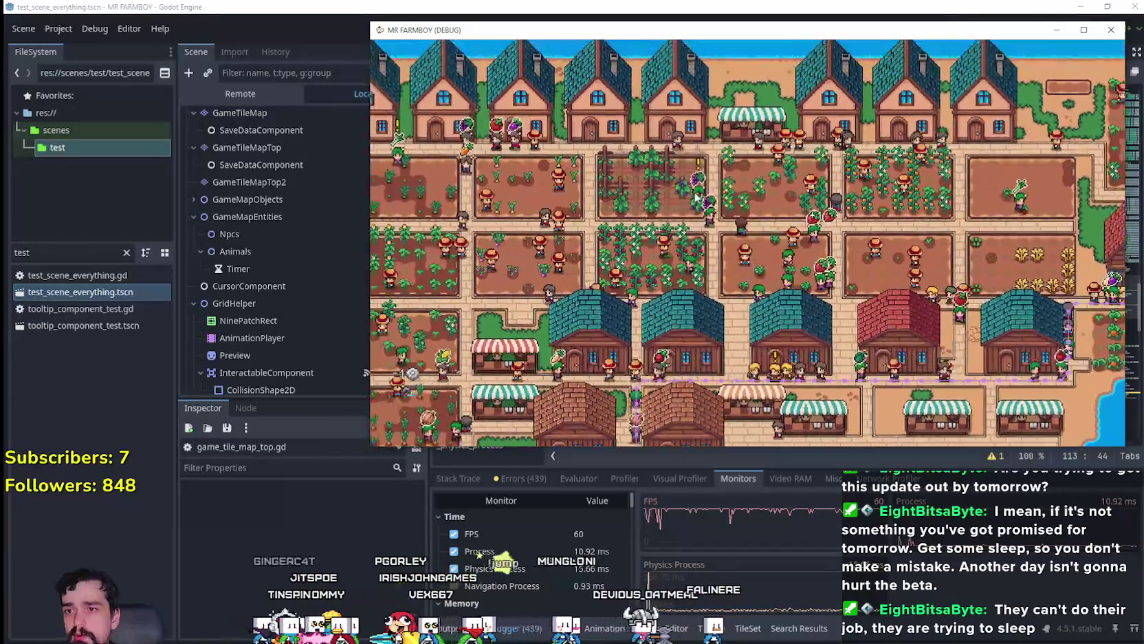
# - Bring the houses above the fields into view, open a building's warehouse inventory, and close it
pyautogui.scroll(2, 718, 99)
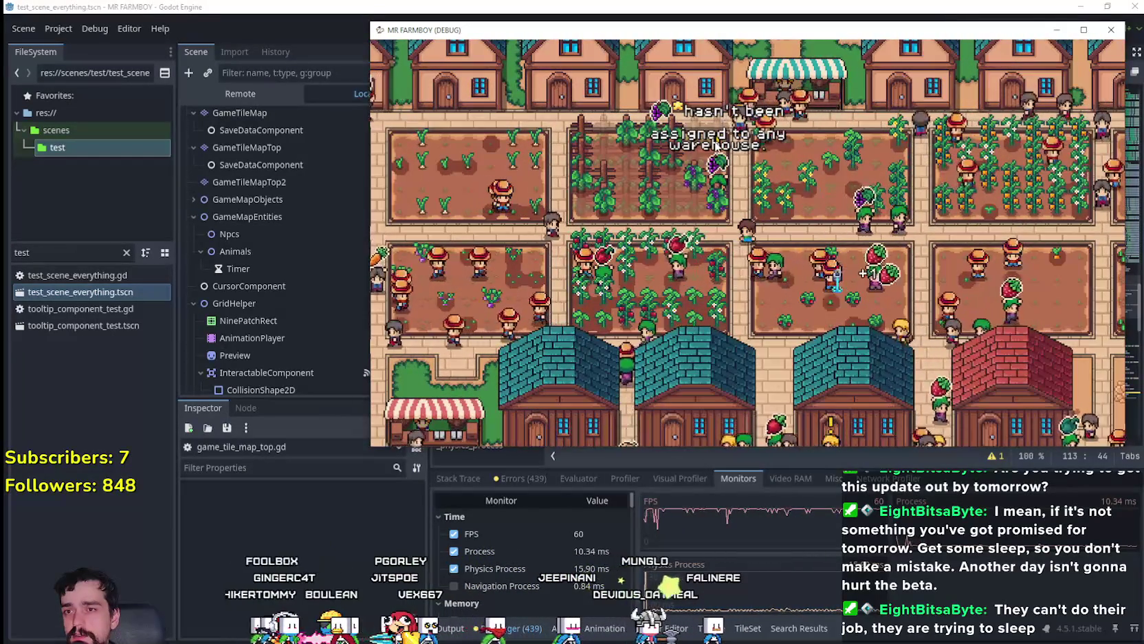
pyautogui.moveTo(722, 175); pyautogui.dragTo(725, 231)
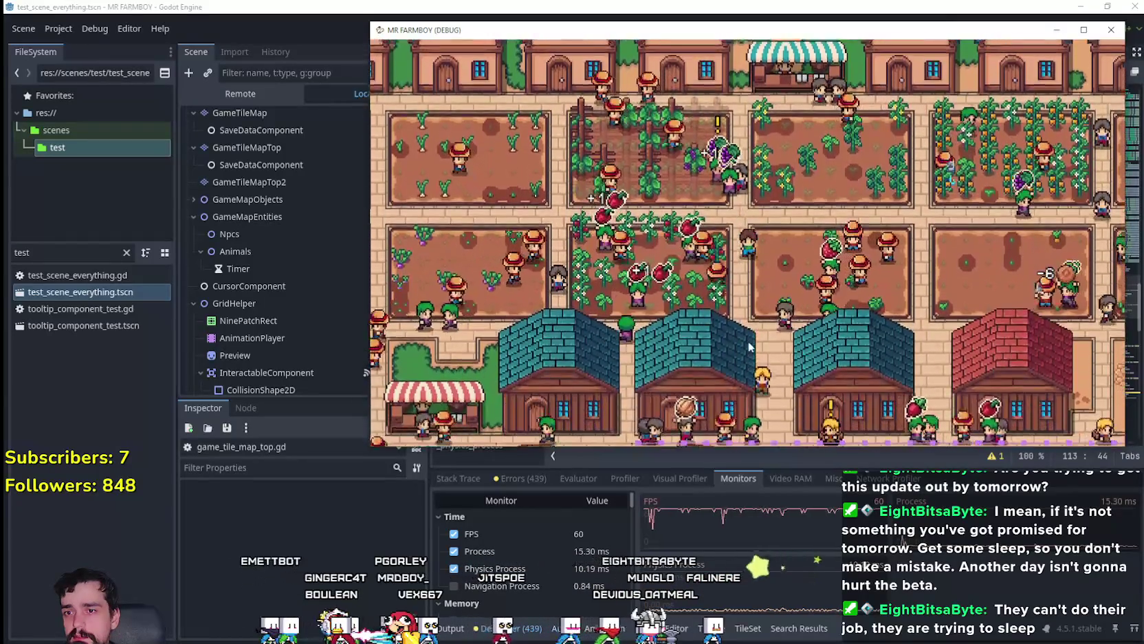
pyautogui.click(750, 347)
pyautogui.scroll(-1, 791, 233)
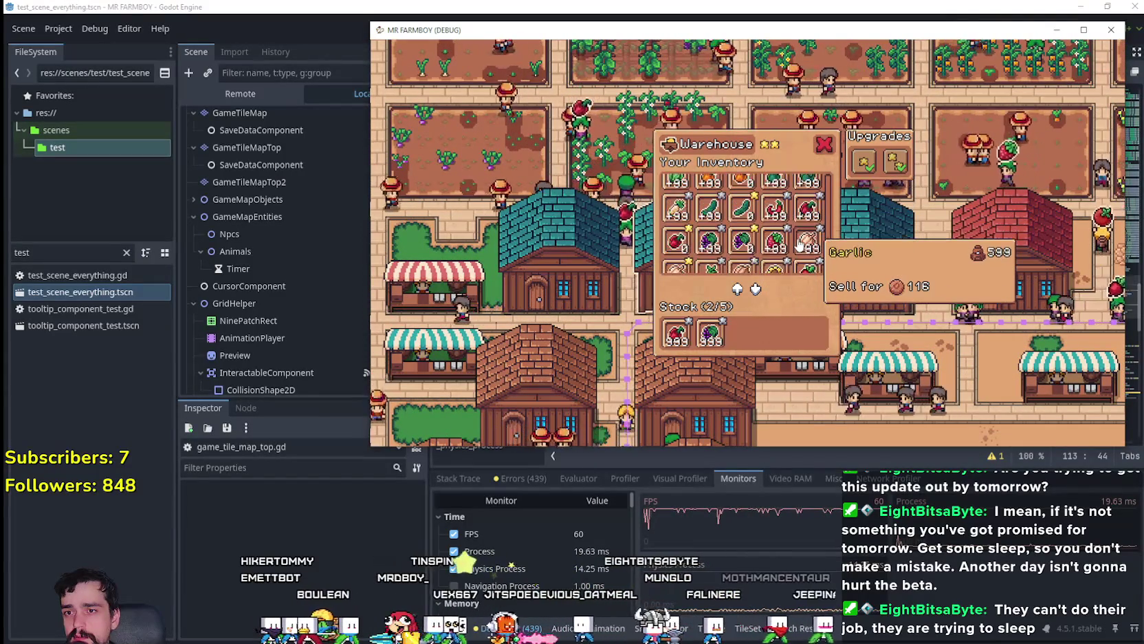
pyautogui.press('Escape')
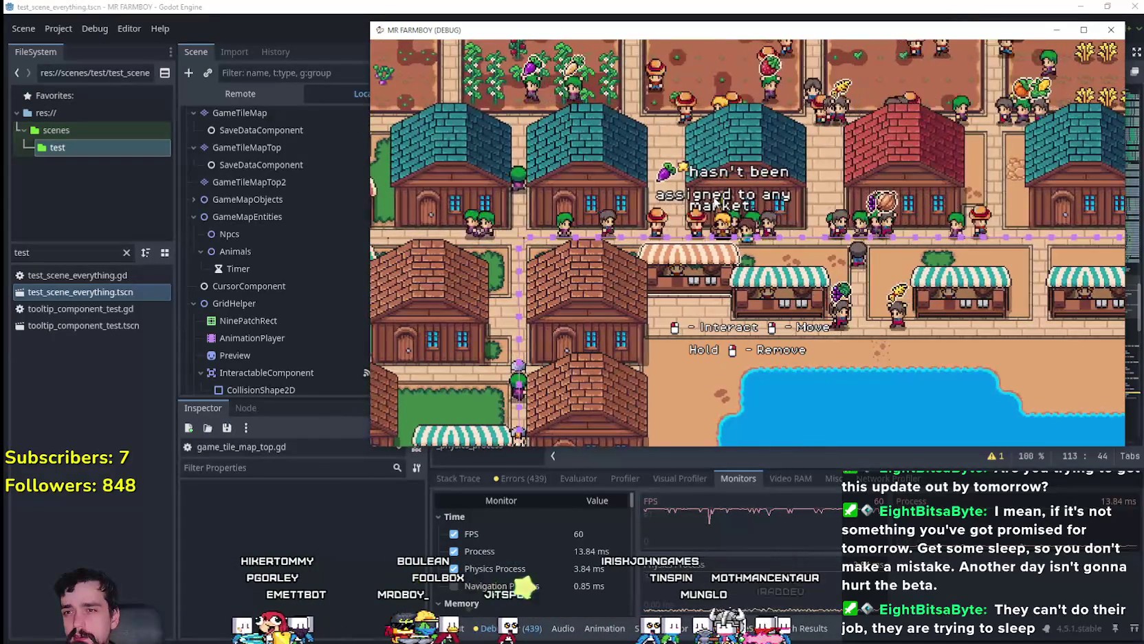
# - Open and close the market stall's inventory twice, check an NPC's status, then leave the game
pyautogui.click(717, 202)
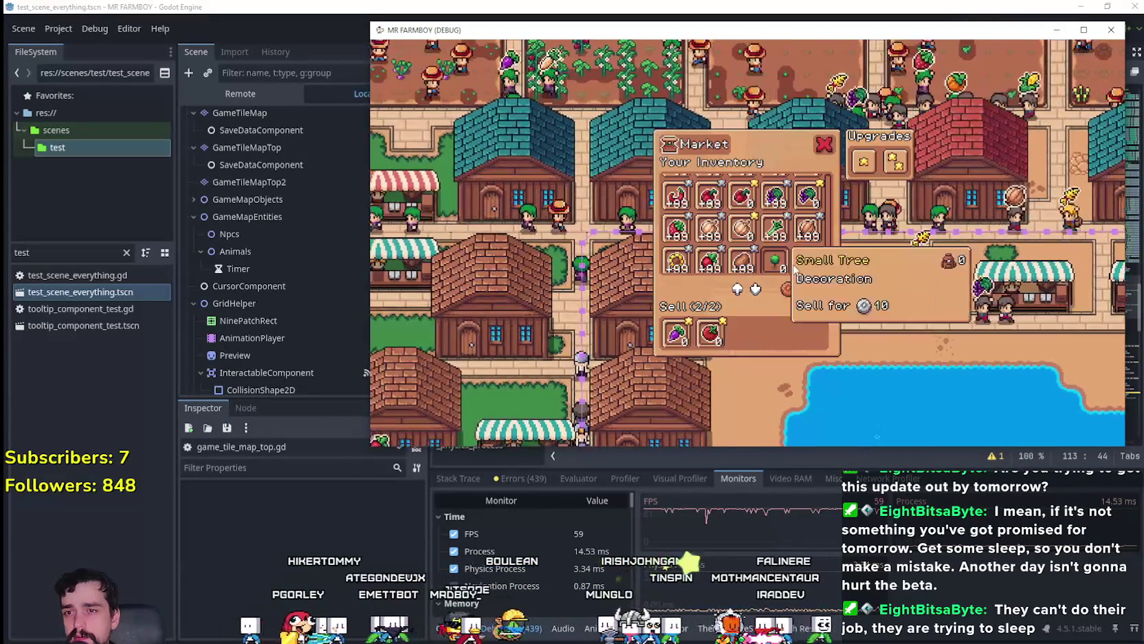
pyautogui.moveTo(829, 254); pyautogui.dragTo(829, 246)
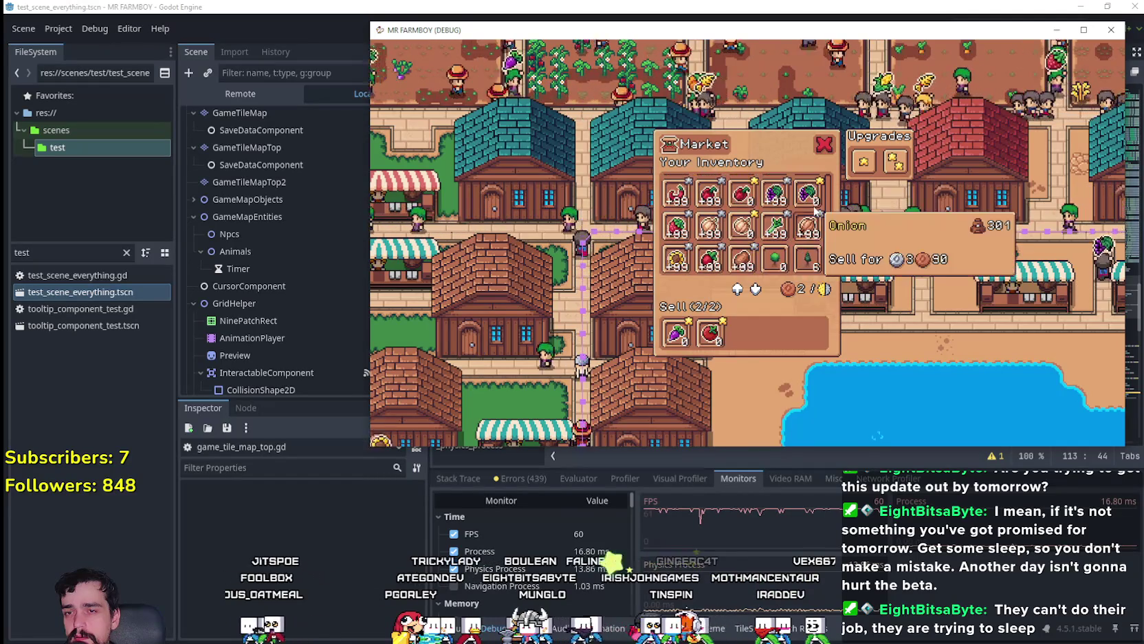
pyautogui.press('Escape')
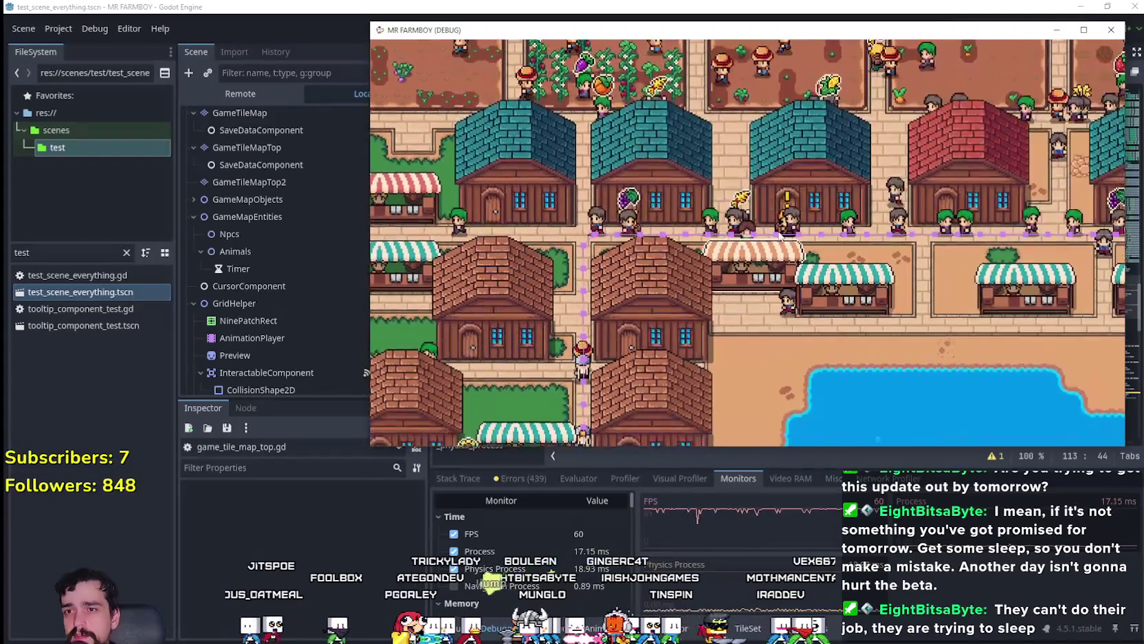
pyautogui.click(781, 236)
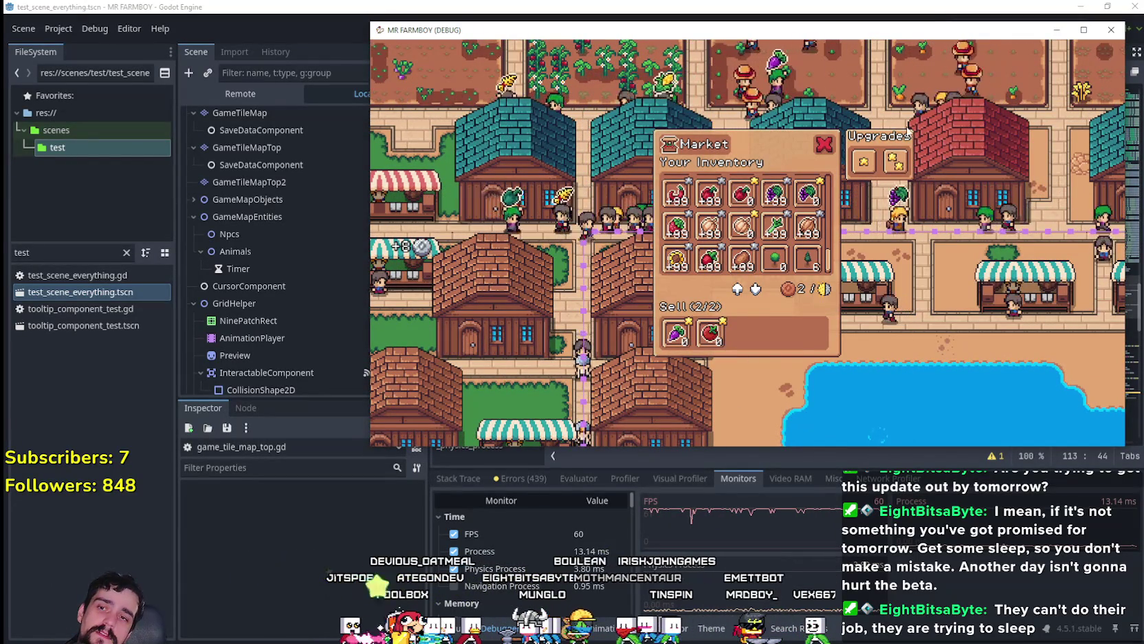
pyautogui.click(823, 153)
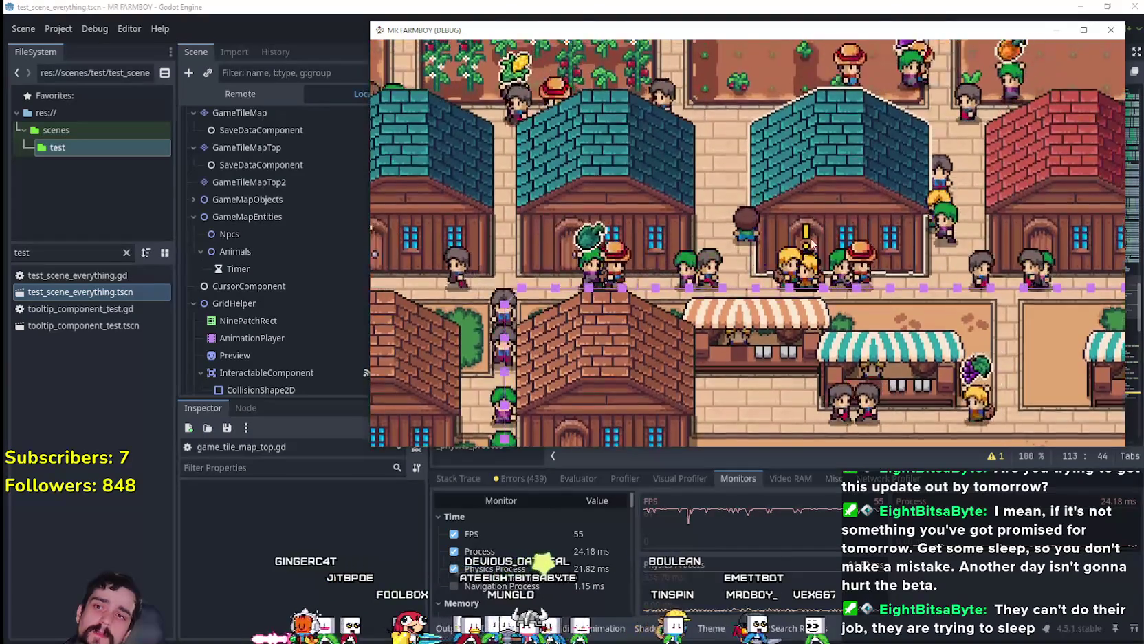
pyautogui.click(795, 249)
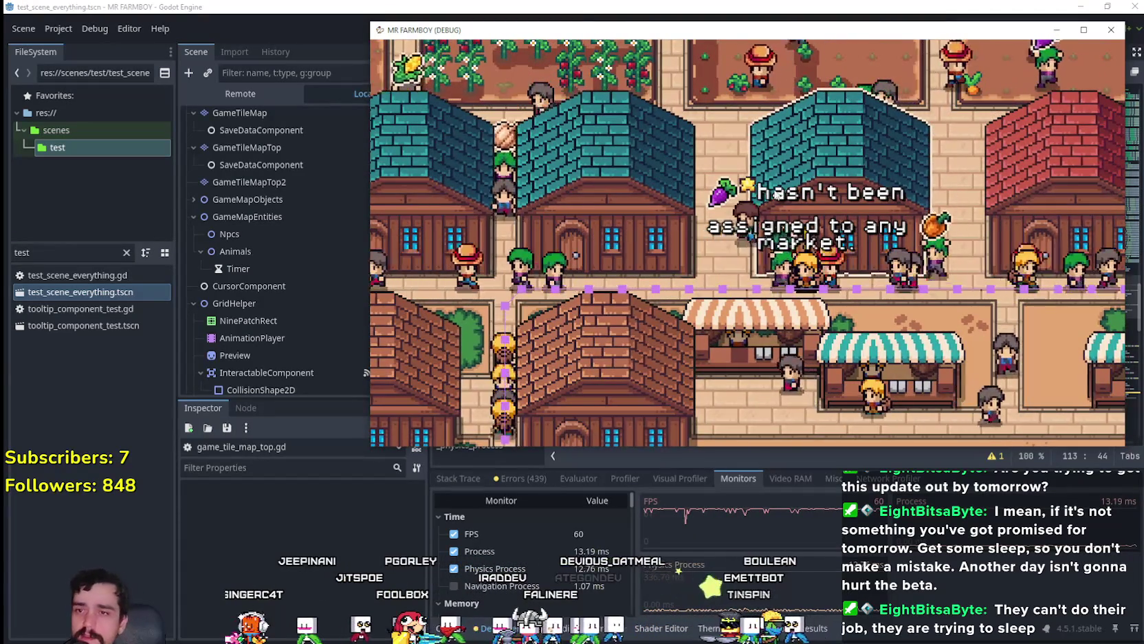
pyautogui.hotkey('alt', 'Tab')
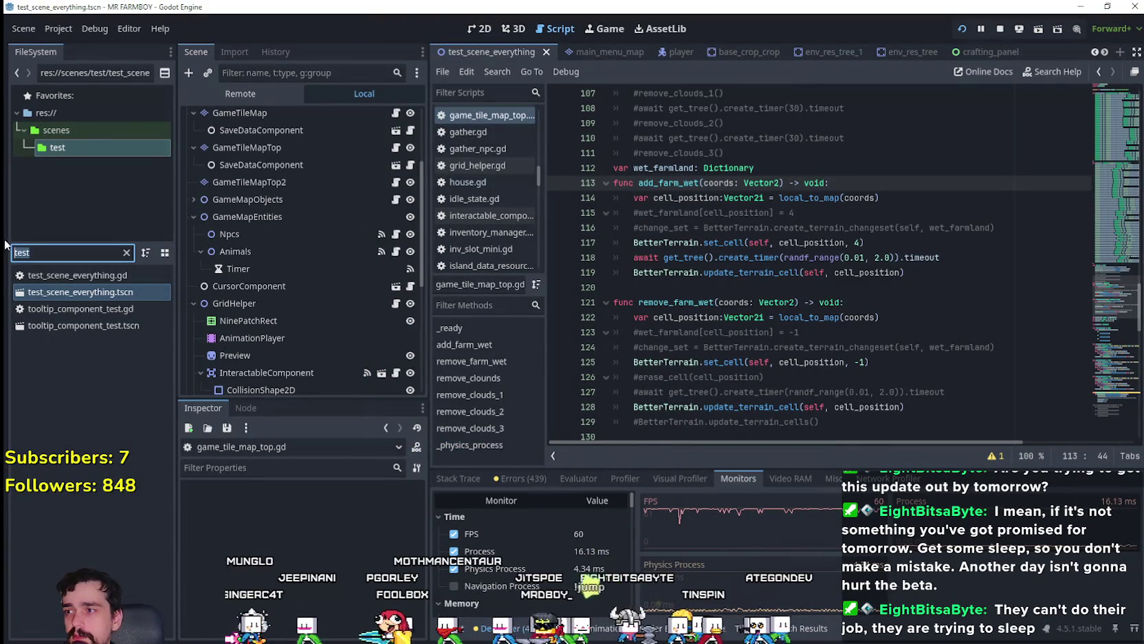
# - Filter FileSystem for 'ca' and open the carrier_npc scene's script
pyautogui.write('carr')
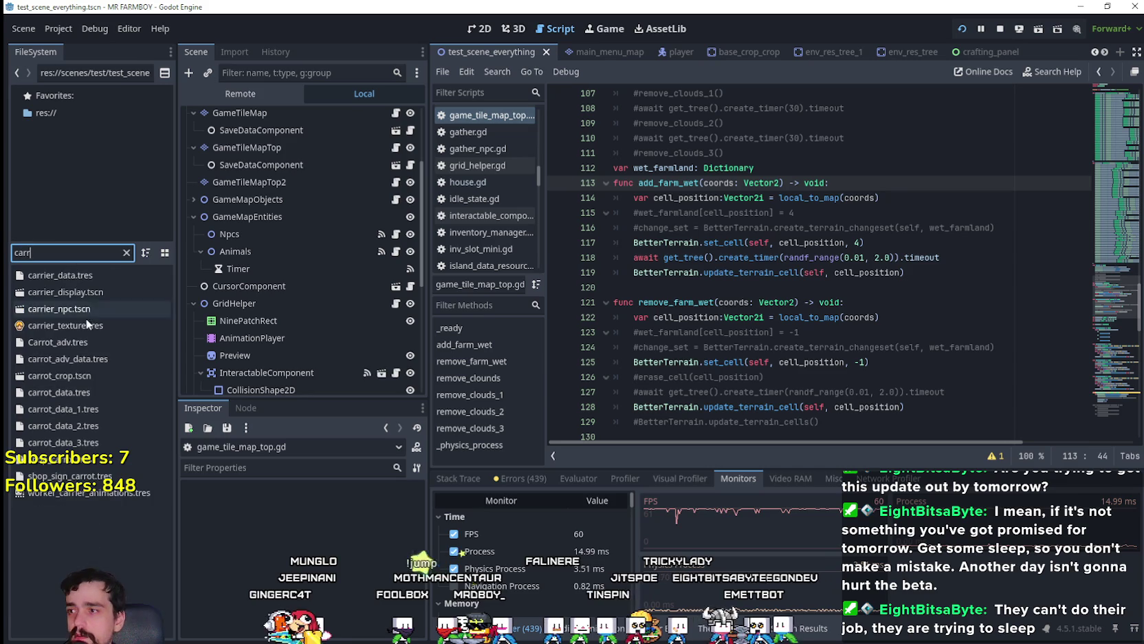
pyautogui.doubleClick(85, 307)
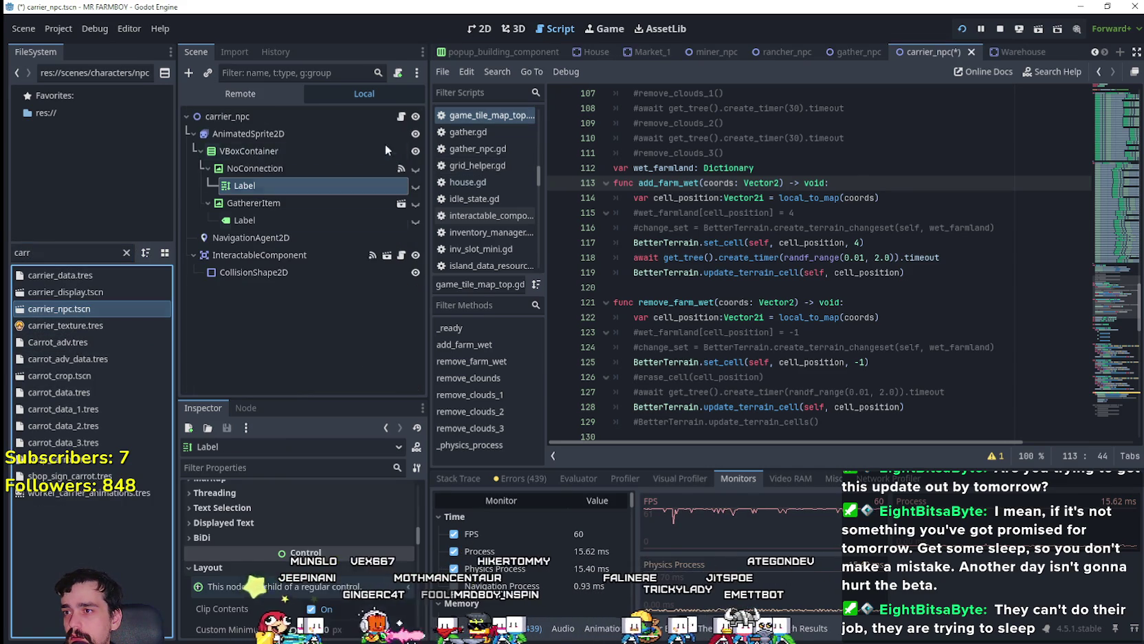
pyautogui.click(402, 117)
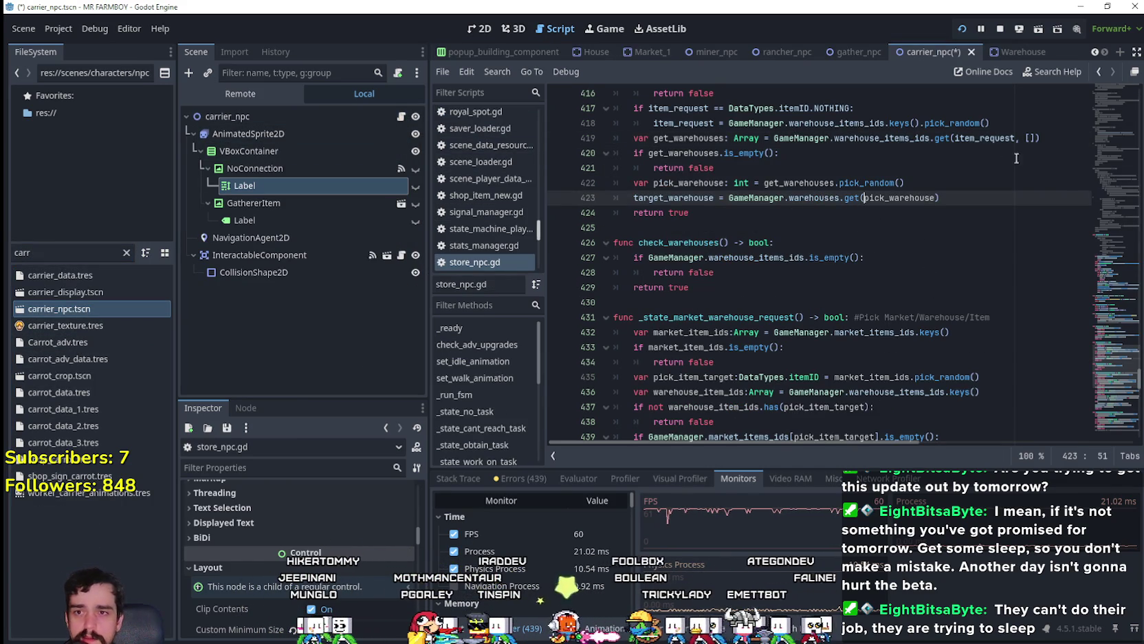
# - Review the market-checking functions such as _has_market in the script
pyautogui.moveTo(1107, 382)
pyautogui.mouseDown()
pyautogui.moveTo(1114, 240)
pyautogui.moveTo(1108, 384)
pyautogui.mouseUp()
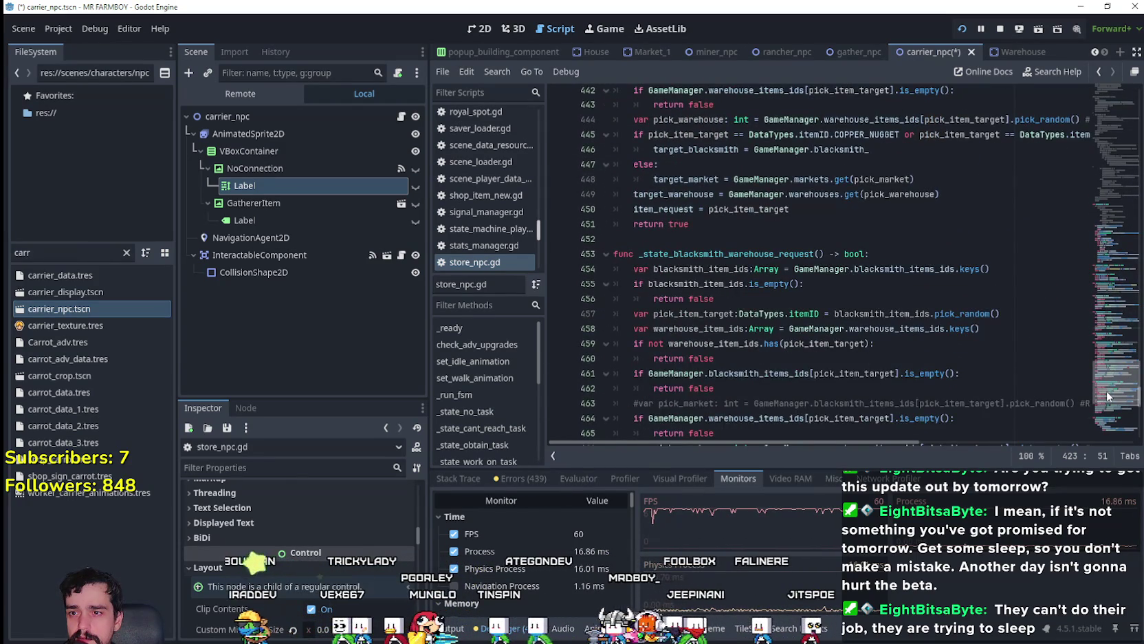
pyautogui.scroll(-15, 1107, 397)
pyautogui.click(1104, 377)
pyautogui.scroll(3, 778, 317)
pyautogui.click(770, 308)
pyautogui.scroll(3, 765, 318)
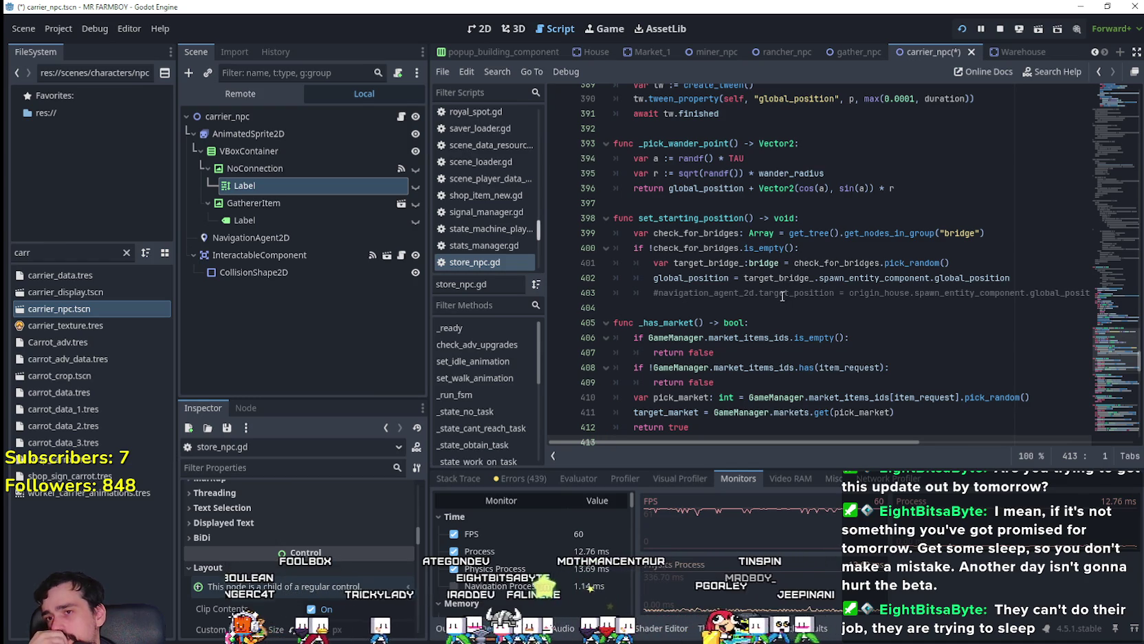
pyautogui.scroll(8, 1101, 371)
pyautogui.scroll(4, 1101, 371)
pyautogui.moveTo(1122, 337)
pyautogui.mouseDown()
pyautogui.moveTo(1117, 291)
pyautogui.moveTo(1097, 413)
pyautogui.moveTo(1099, 319)
pyautogui.moveTo(1083, 254)
pyautogui.moveTo(1095, 191)
pyautogui.moveTo(1090, 199)
pyautogui.mouseUp()
pyautogui.scroll(-2, 795, 284)
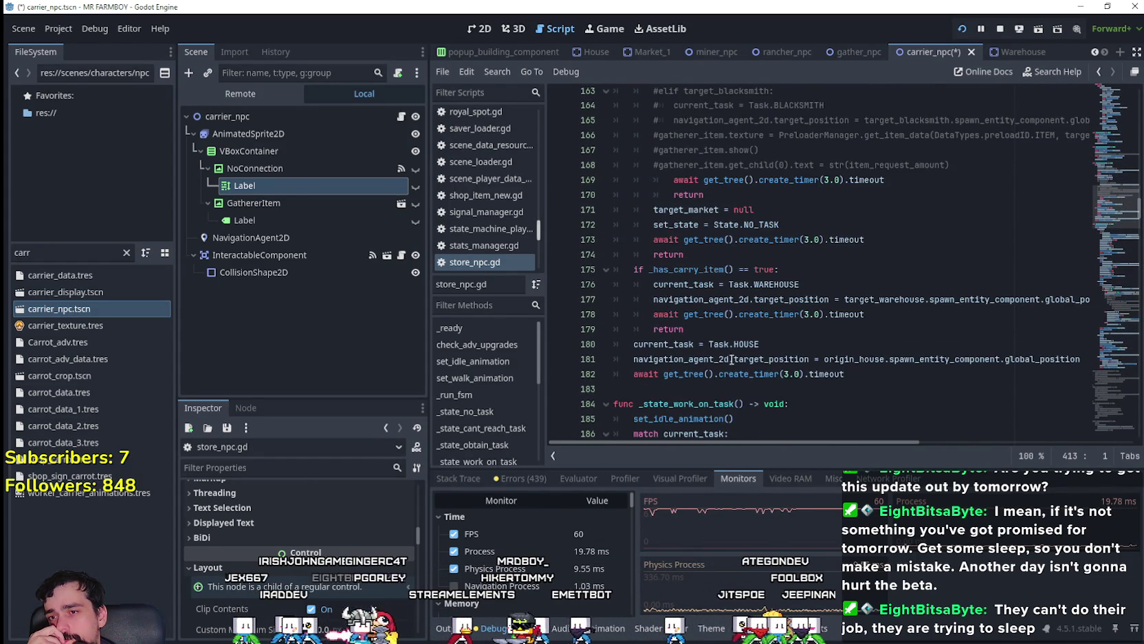
pyautogui.scroll(4, 750, 347)
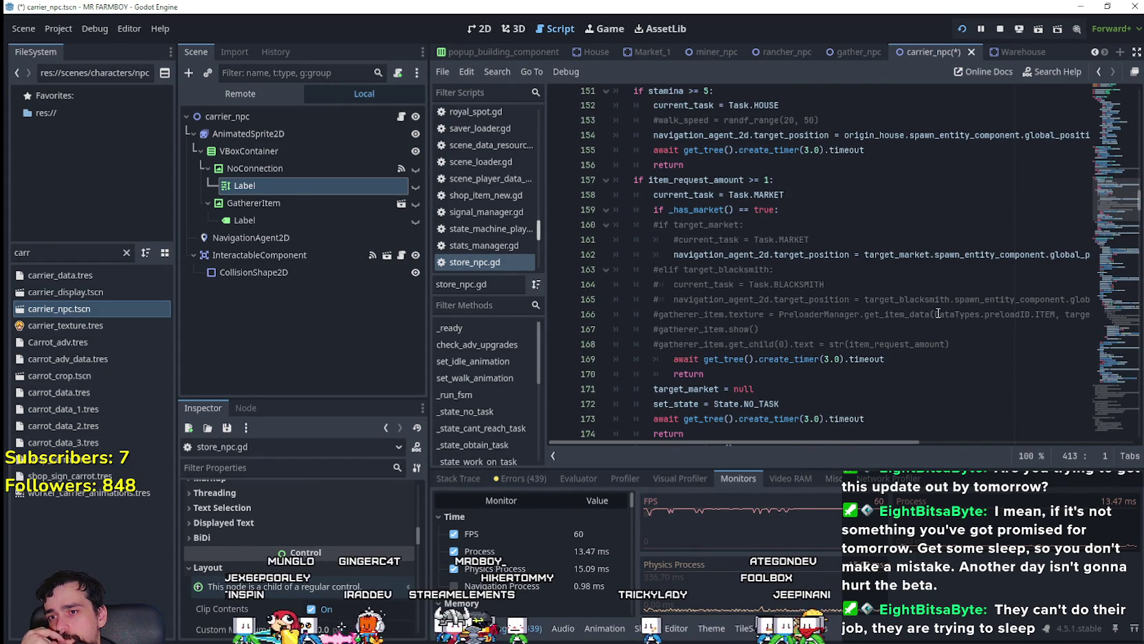
# - Inspect the commented blacksmith block (lines 163–170) and where item_request_amount is used
pyautogui.moveTo(741, 380); pyautogui.dragTo(591, 271)
pyautogui.scroll(2, 748, 350)
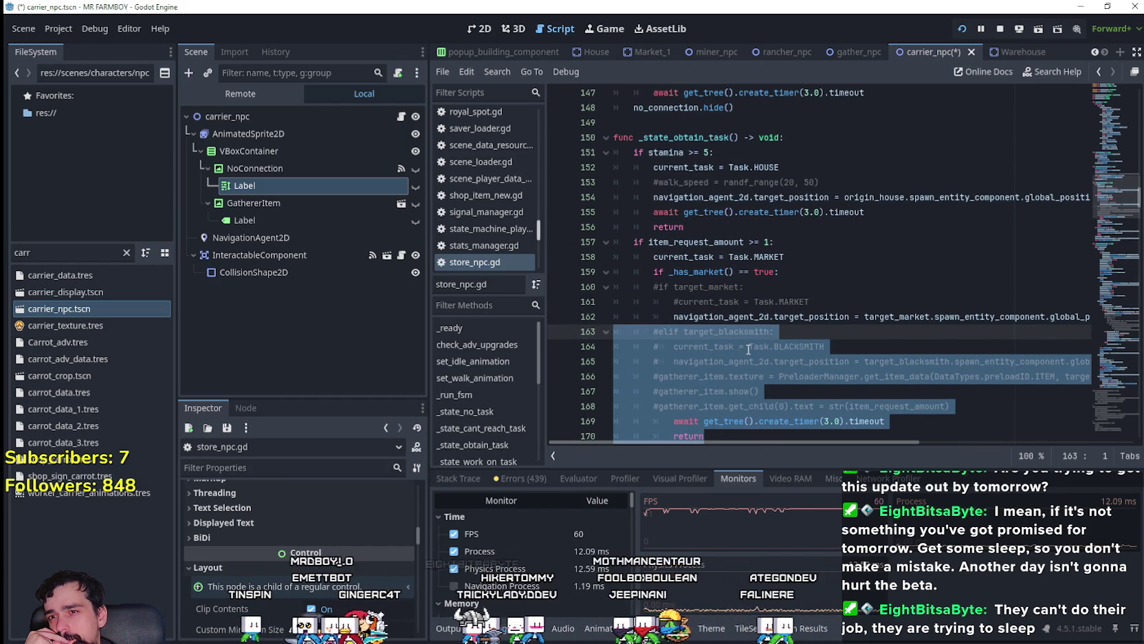
pyautogui.click(860, 267)
pyautogui.scroll(-3, 860, 267)
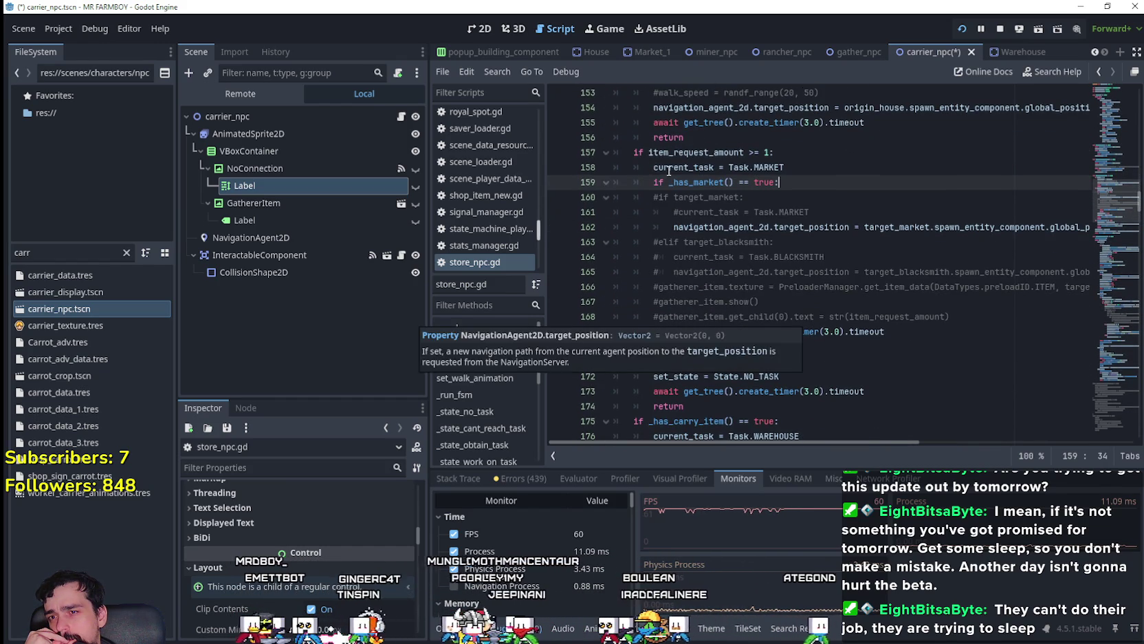
pyautogui.click(684, 166)
pyautogui.doubleClick(715, 153)
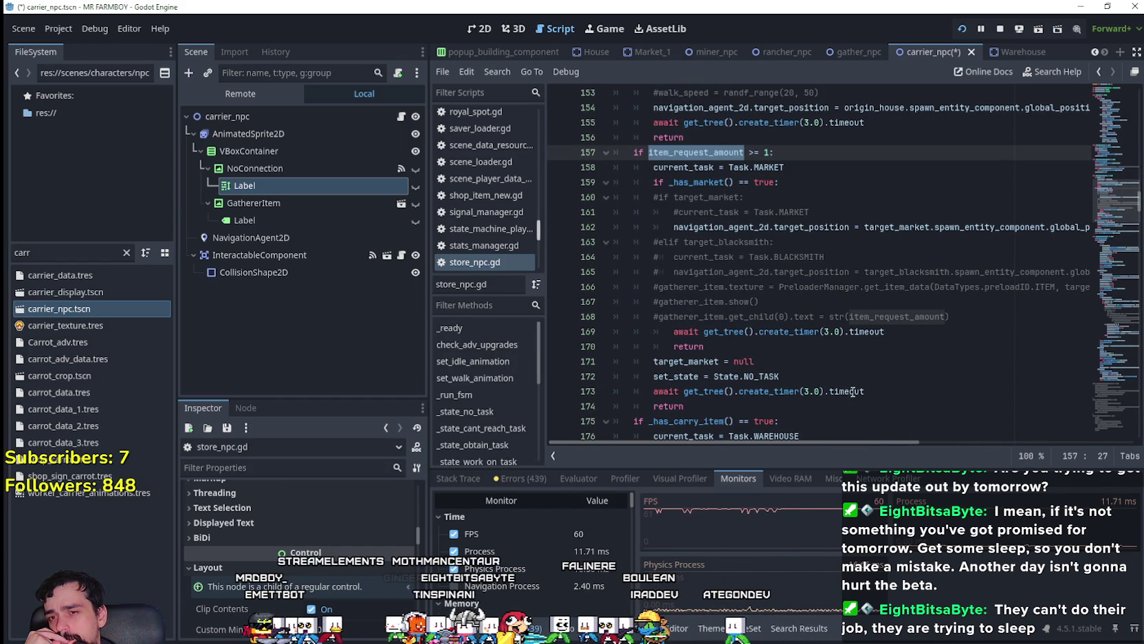
pyautogui.scroll(-2, 852, 399)
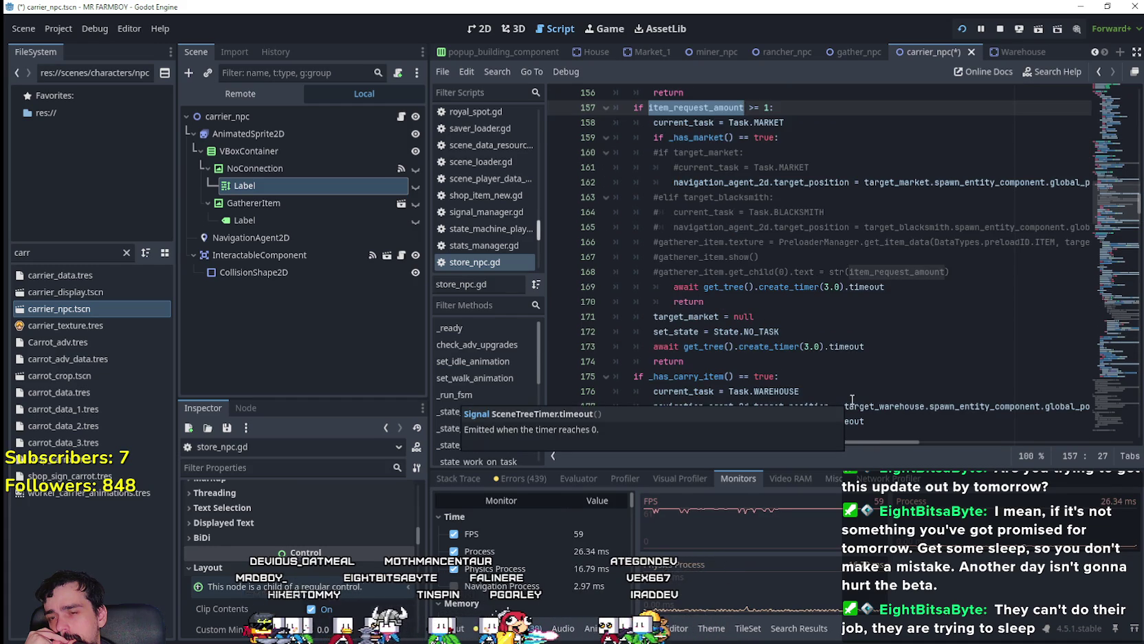
# - Review commented lines 163–168 and the return on line 174, then save the script
pyautogui.click(804, 317)
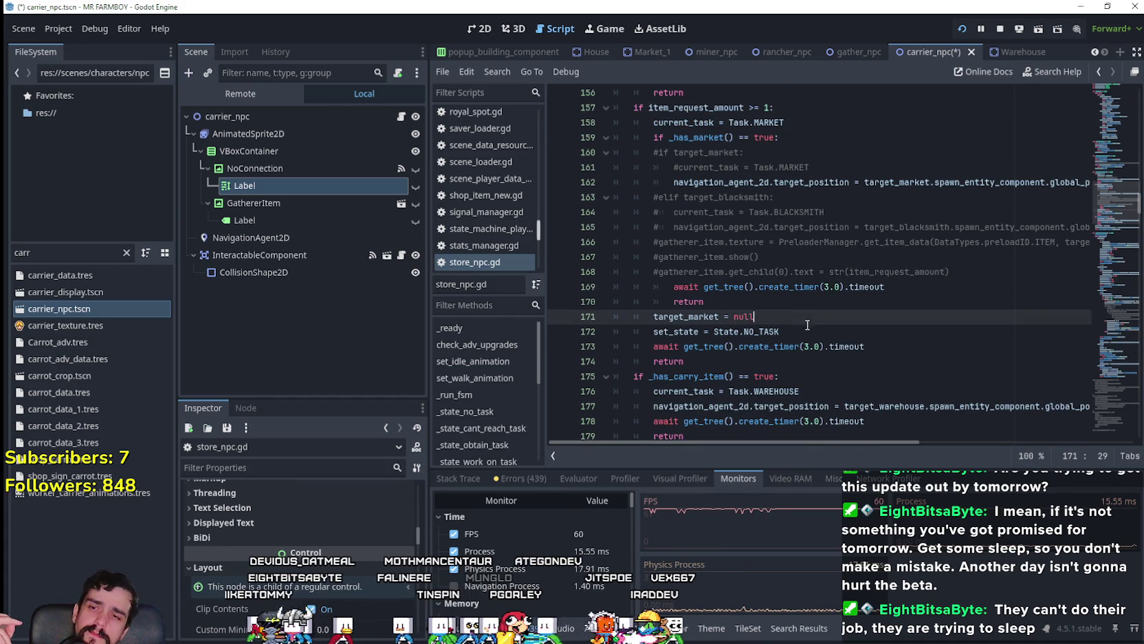
pyautogui.scroll(-2, 850, 355)
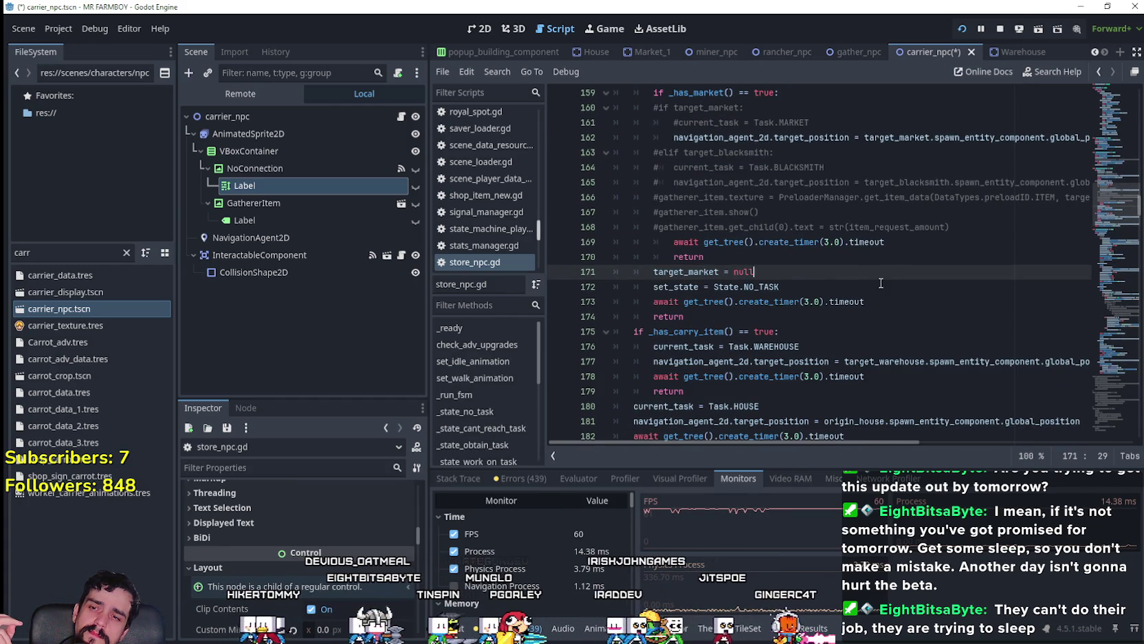
pyautogui.scroll(-2, 881, 282)
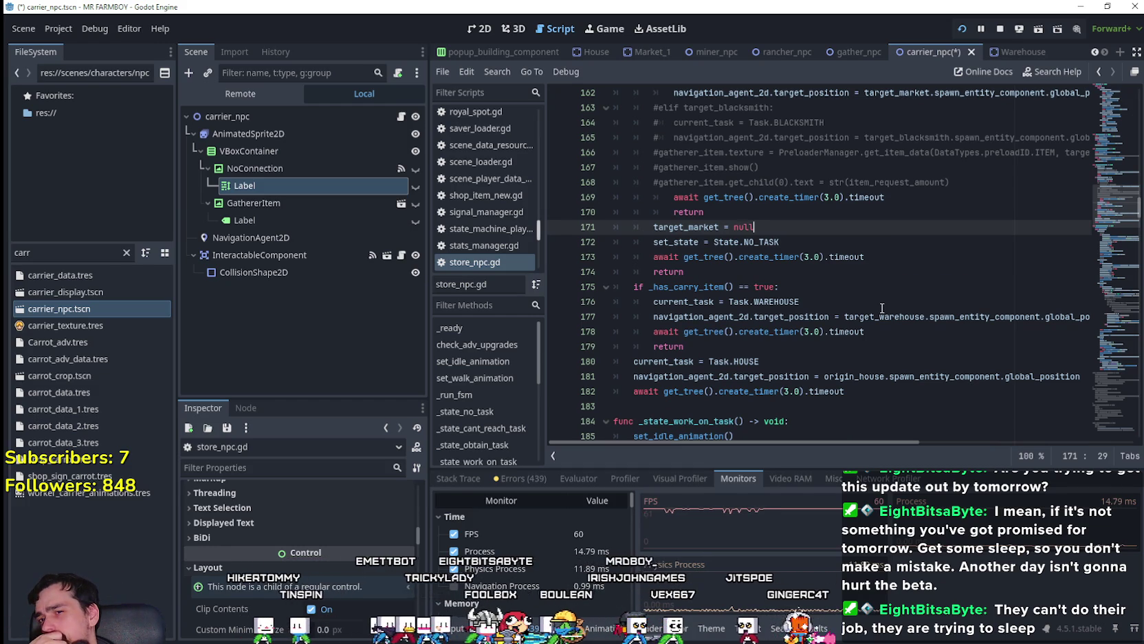
pyautogui.scroll(2, 882, 308)
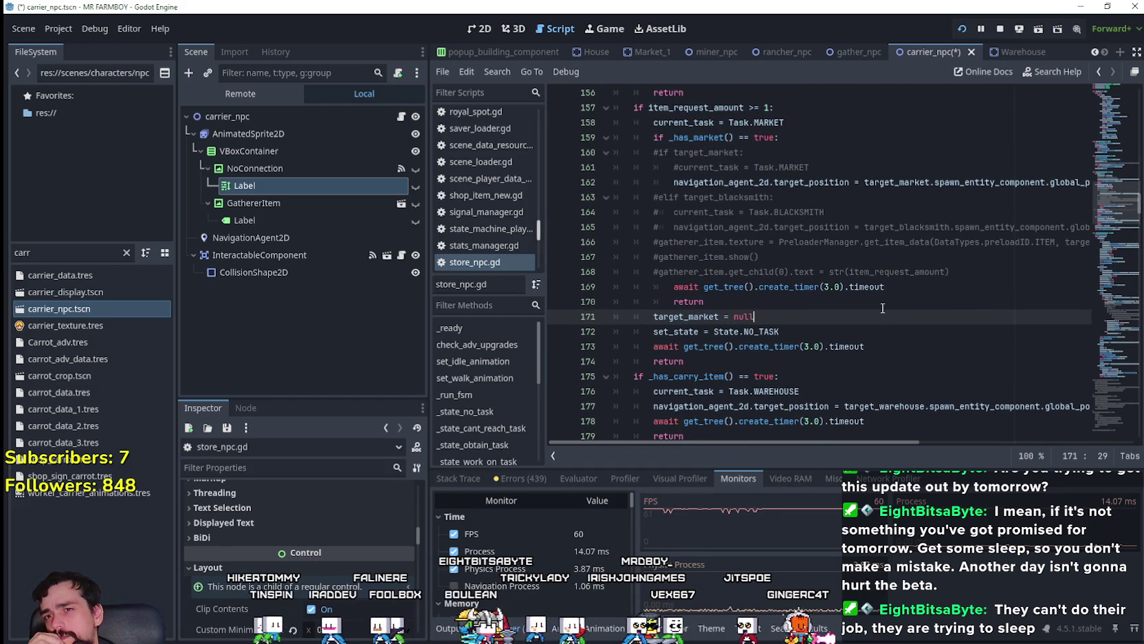
pyautogui.moveTo(962, 269); pyautogui.dragTo(635, 192)
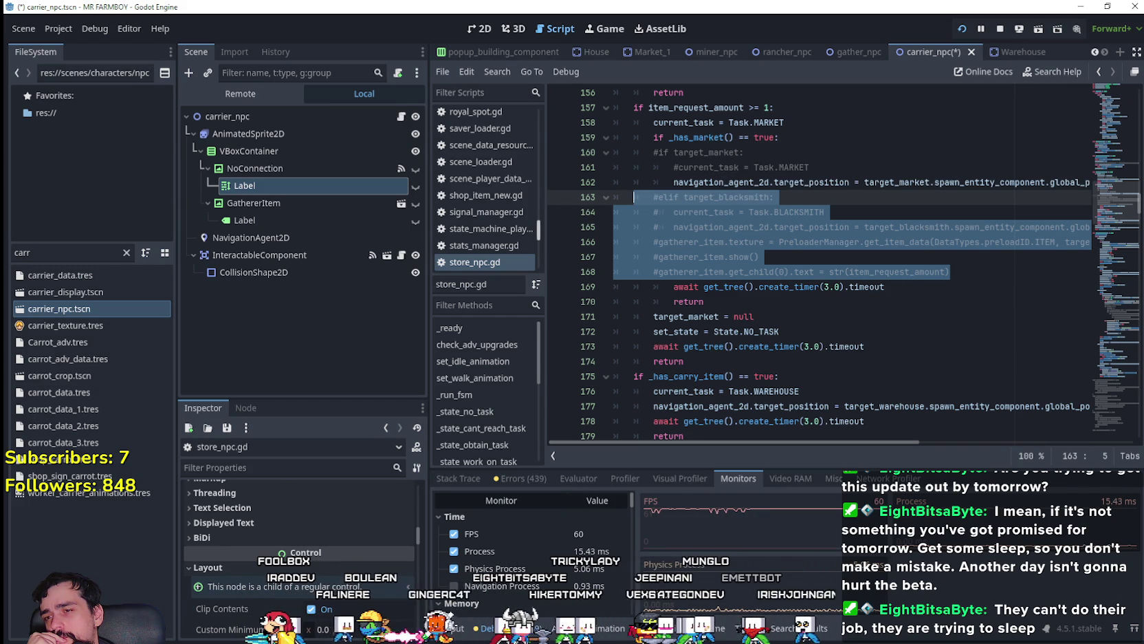
pyautogui.scroll(-3, 692, 355)
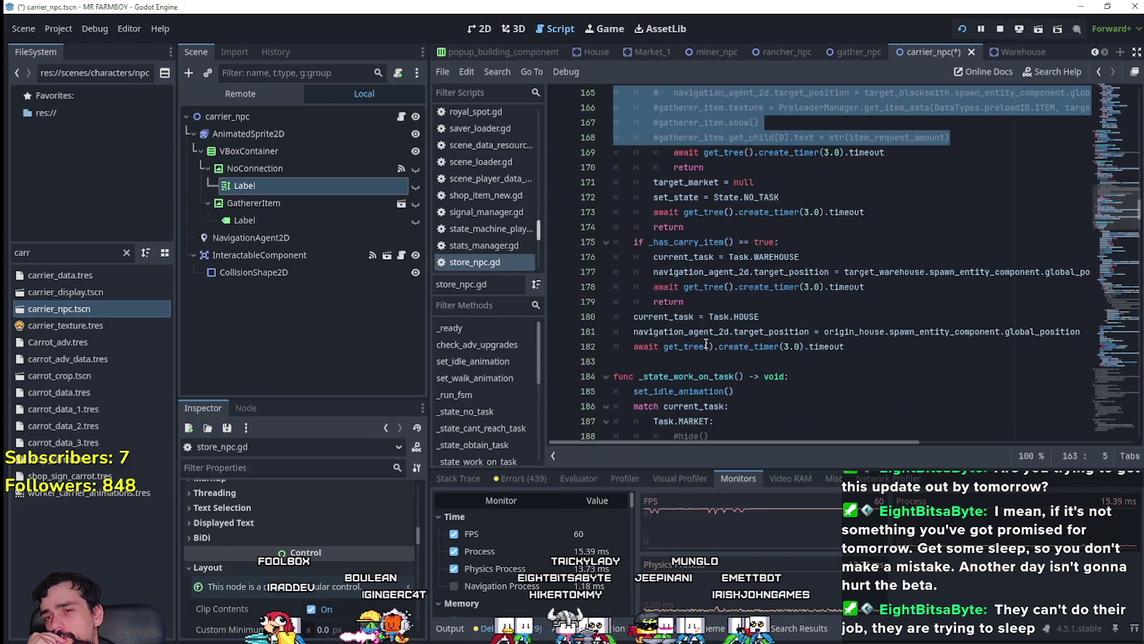
pyautogui.click(825, 233)
pyautogui.hotkey('ctrl', 's')
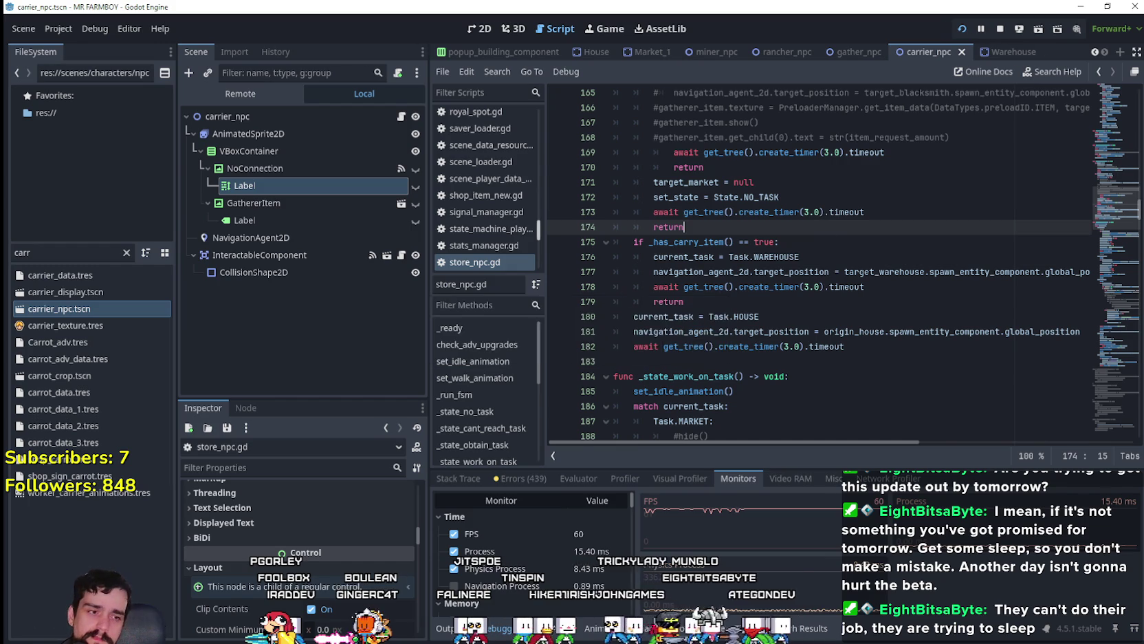
# - Zoom and pan the game camera across town, close the game, and return to script line 179
pyautogui.scroll(-3, 810, 246)
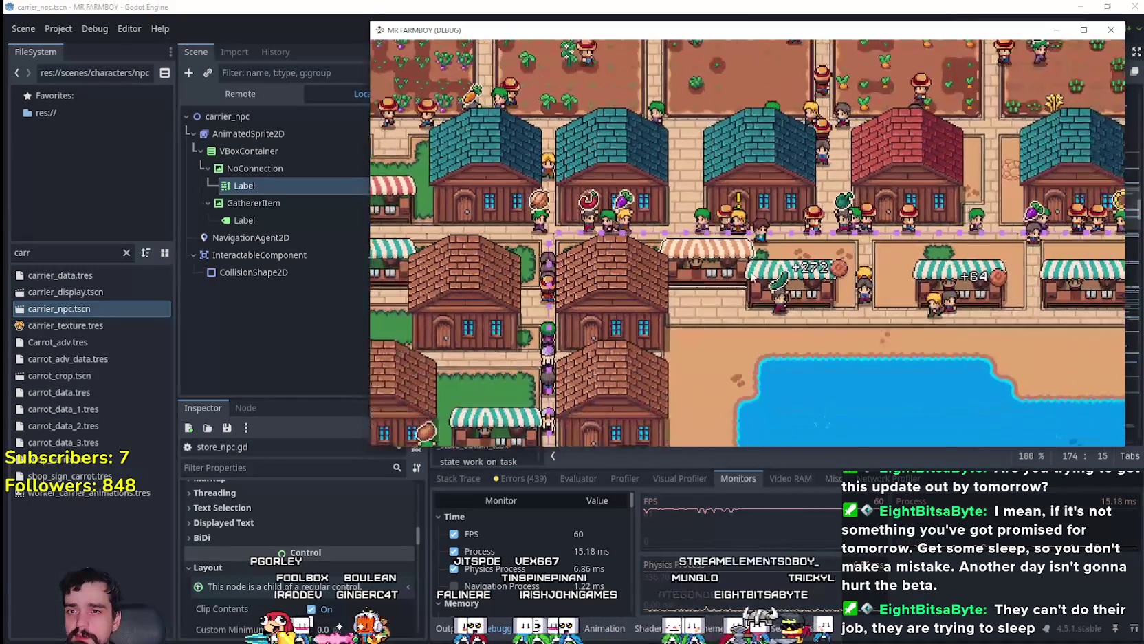
pyautogui.scroll(-5, 750, 271)
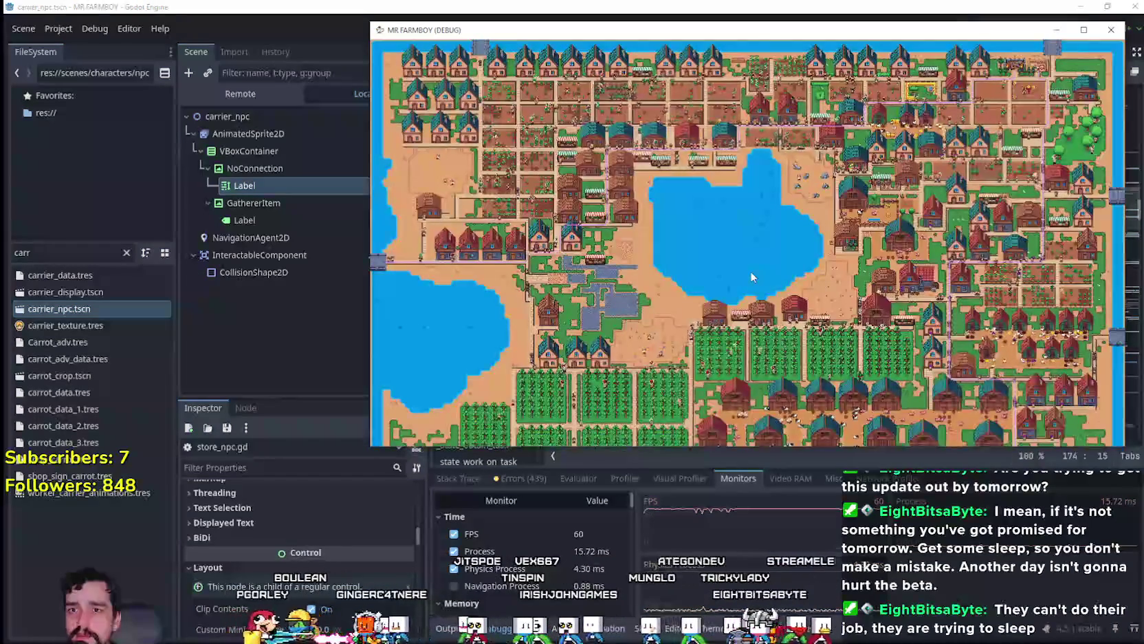
pyautogui.scroll(5, 880, 327)
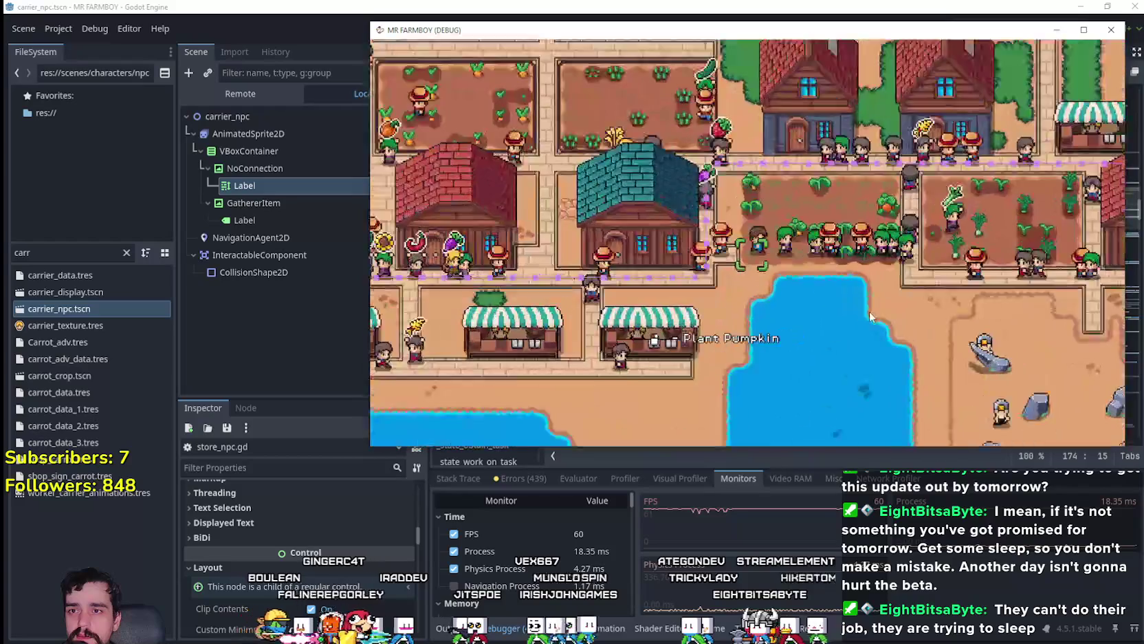
pyautogui.press('b')
pyautogui.press('Escape')
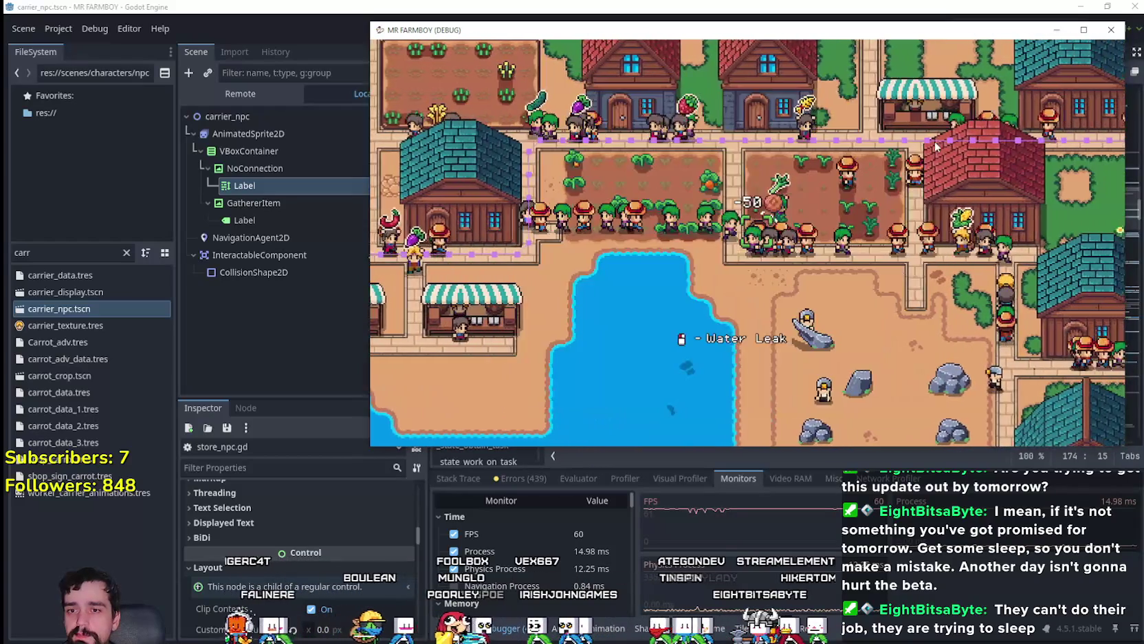
pyautogui.press('s')
pyautogui.press('d')
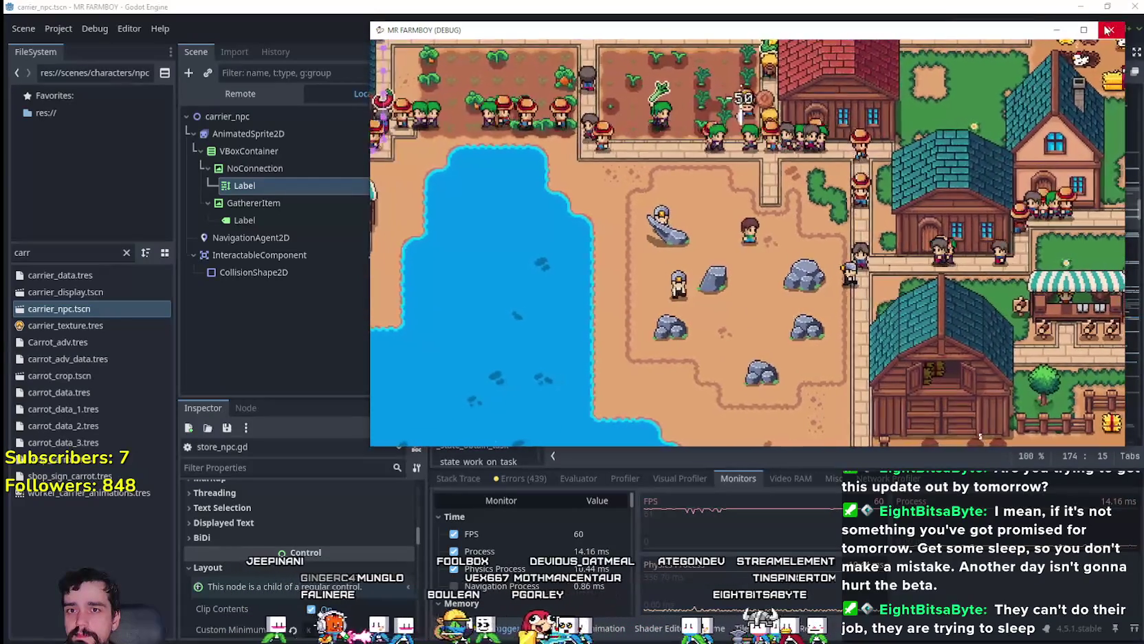
pyautogui.click(1108, 29)
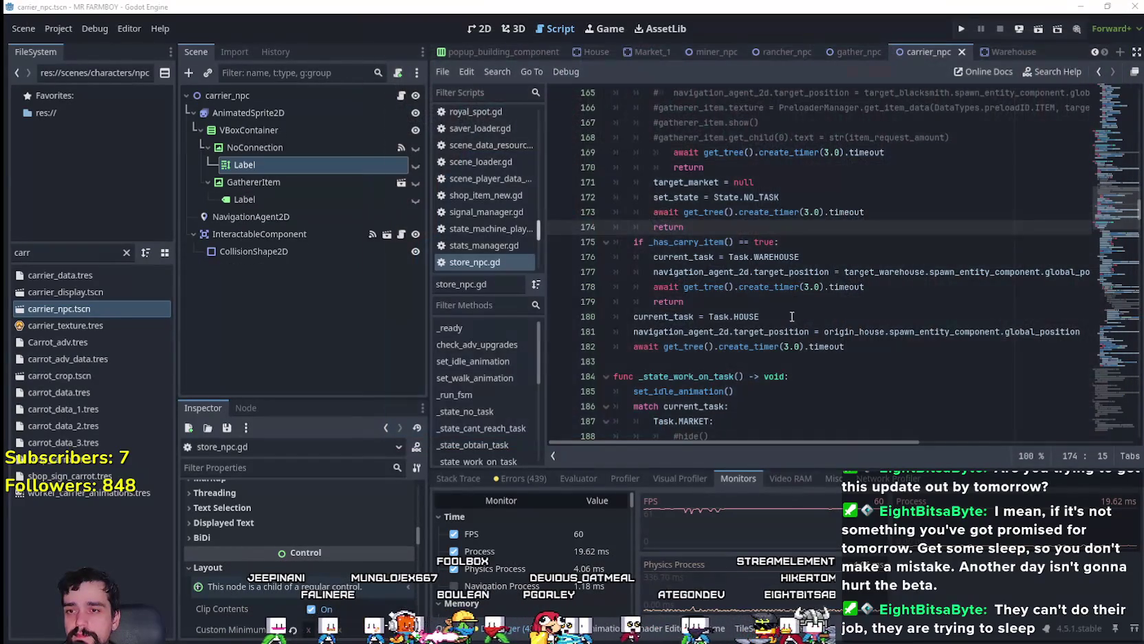
pyautogui.click(796, 302)
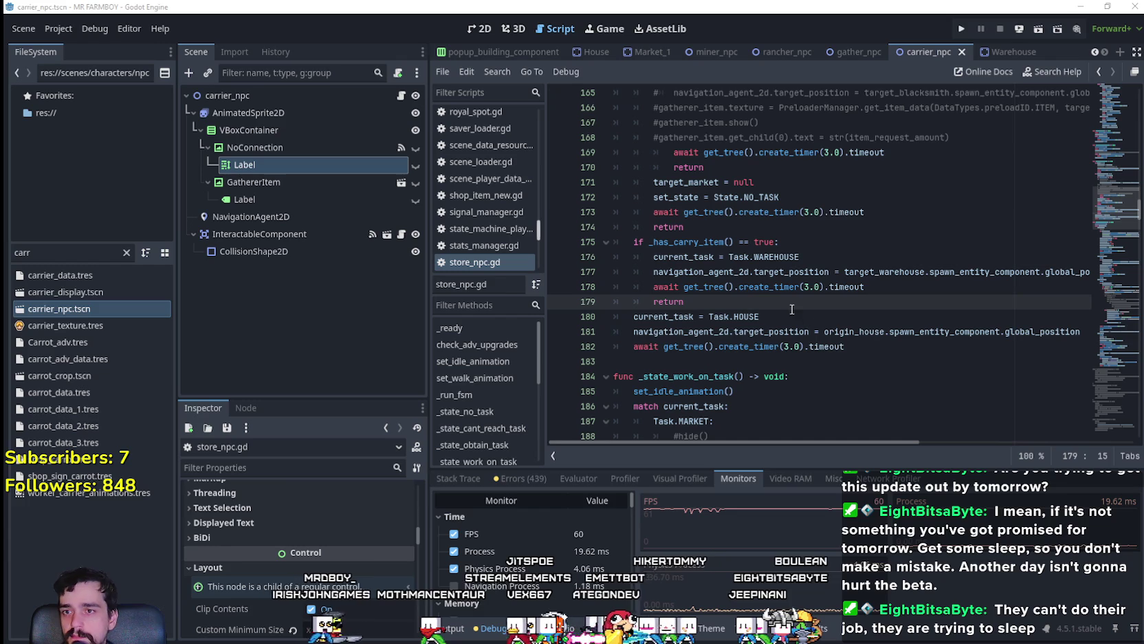
# - Export the Windows Desktop build from Project > Export
pyautogui.click(58, 28)
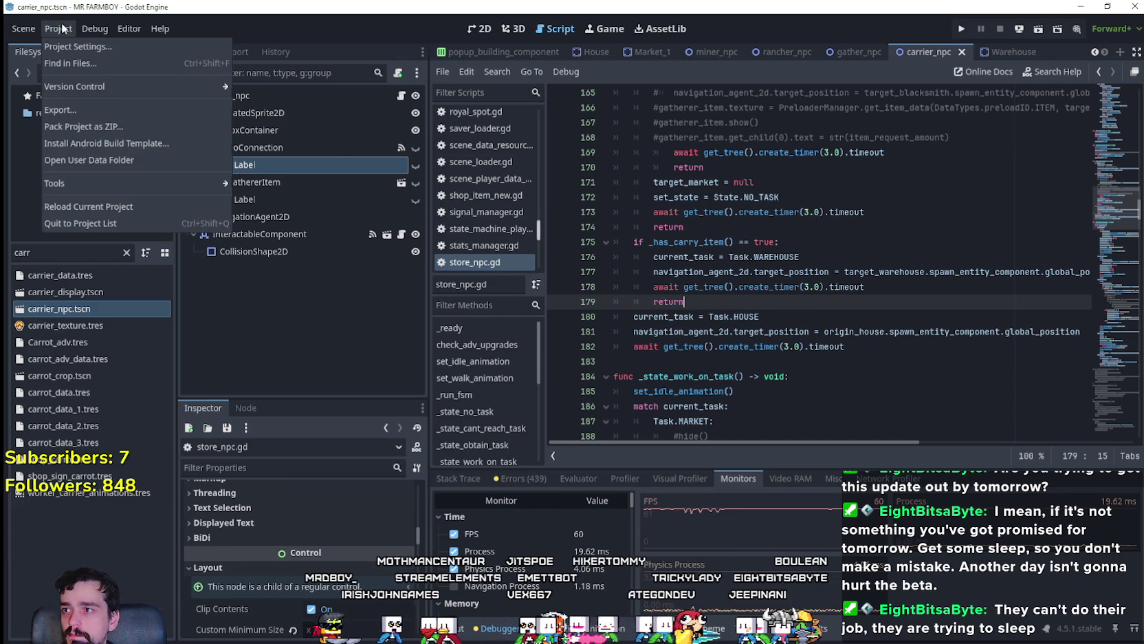
pyautogui.click(89, 107)
pyautogui.click(445, 244)
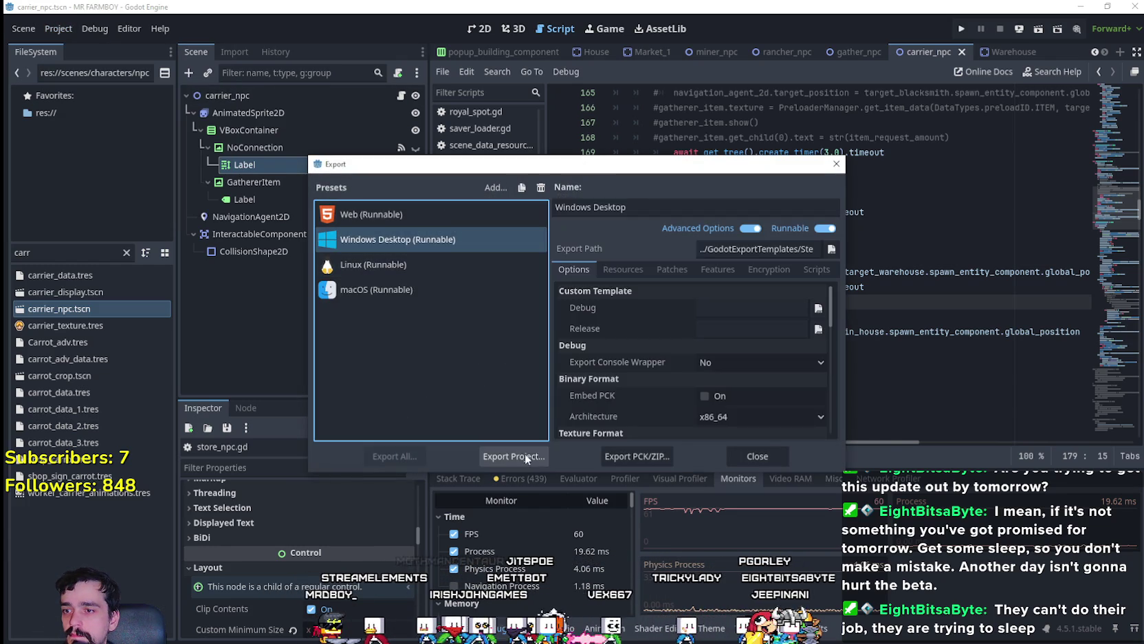
pyautogui.click(527, 457)
pyautogui.click(447, 516)
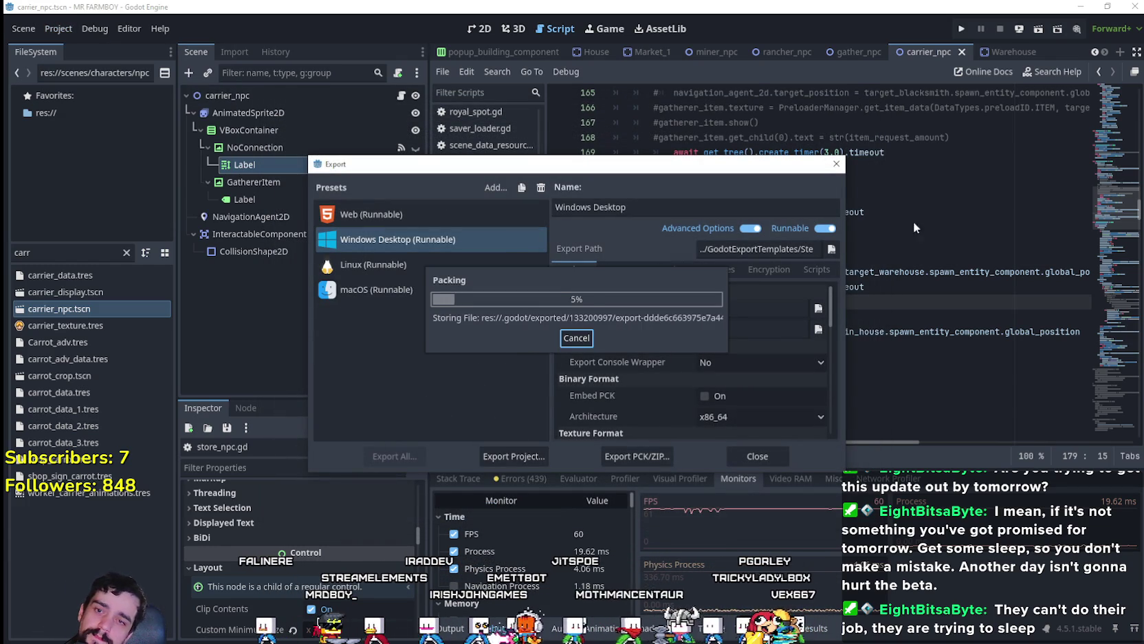
# - Check the NewExport folder's contents in Explorer, restoring and repositioning its window
pyautogui.hotkey('alt', 'Tab')
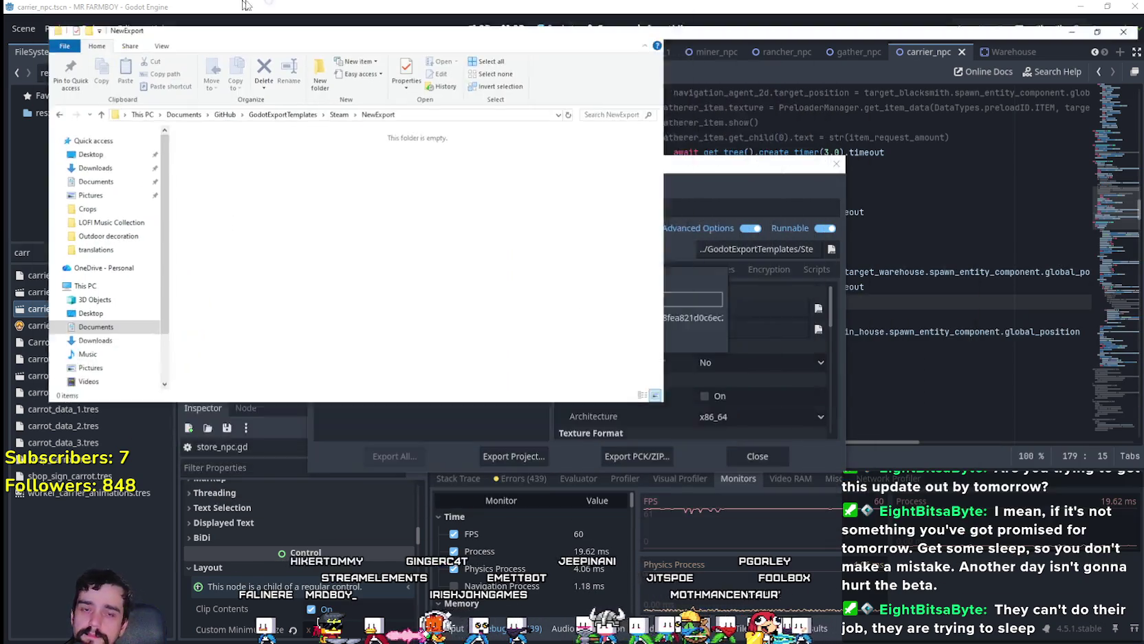
pyautogui.doubleClick(246, 6)
pyautogui.moveTo(829, 7); pyautogui.dragTo(591, 81)
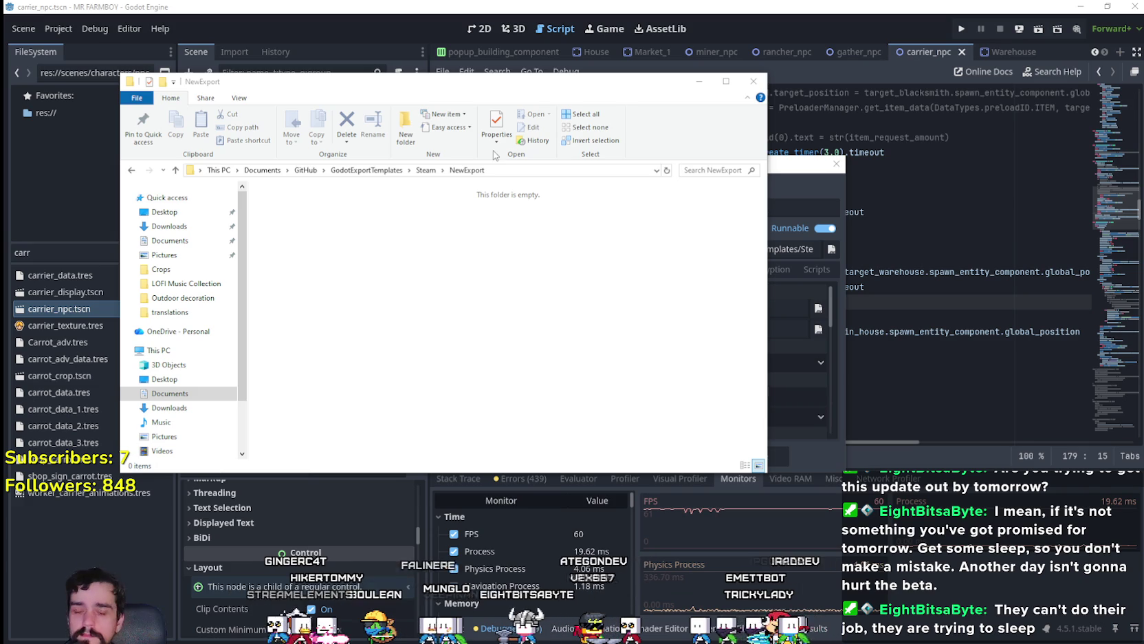
pyautogui.moveTo(289, 82)
pyautogui.mouseDown()
pyautogui.moveTo(485, 72)
pyautogui.moveTo(751, 30)
pyautogui.moveTo(225, 39)
pyautogui.moveTo(259, 46)
pyautogui.mouseUp()
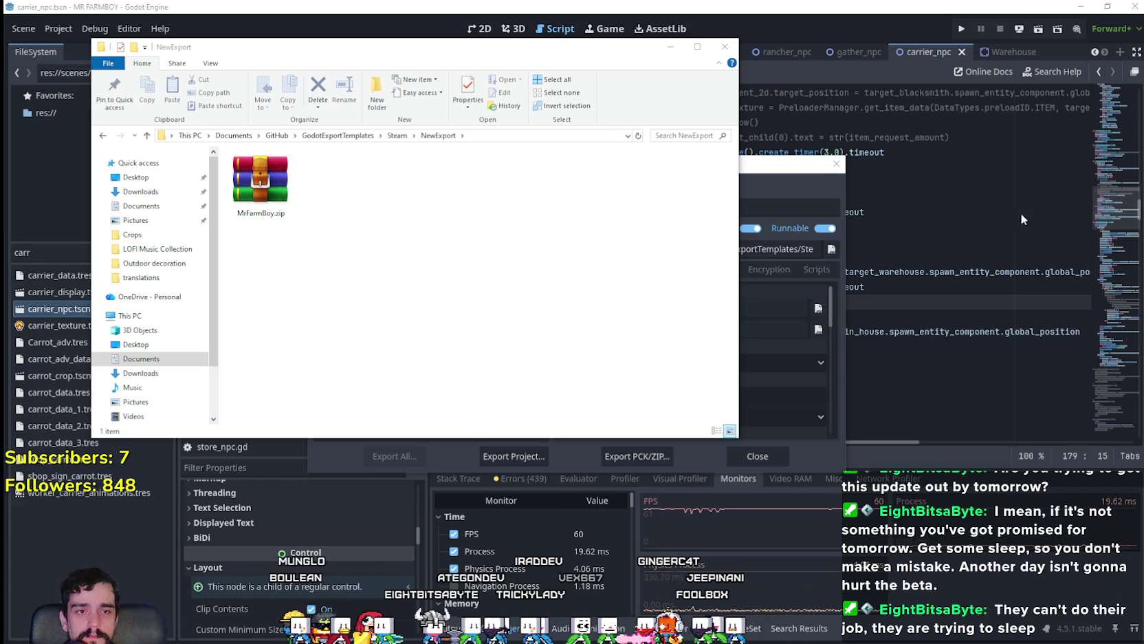
# - Close the folder and export the Linux preset build into NewExport
pyautogui.click(759, 167)
pyautogui.click(399, 258)
pyautogui.click(533, 445)
pyautogui.click(455, 512)
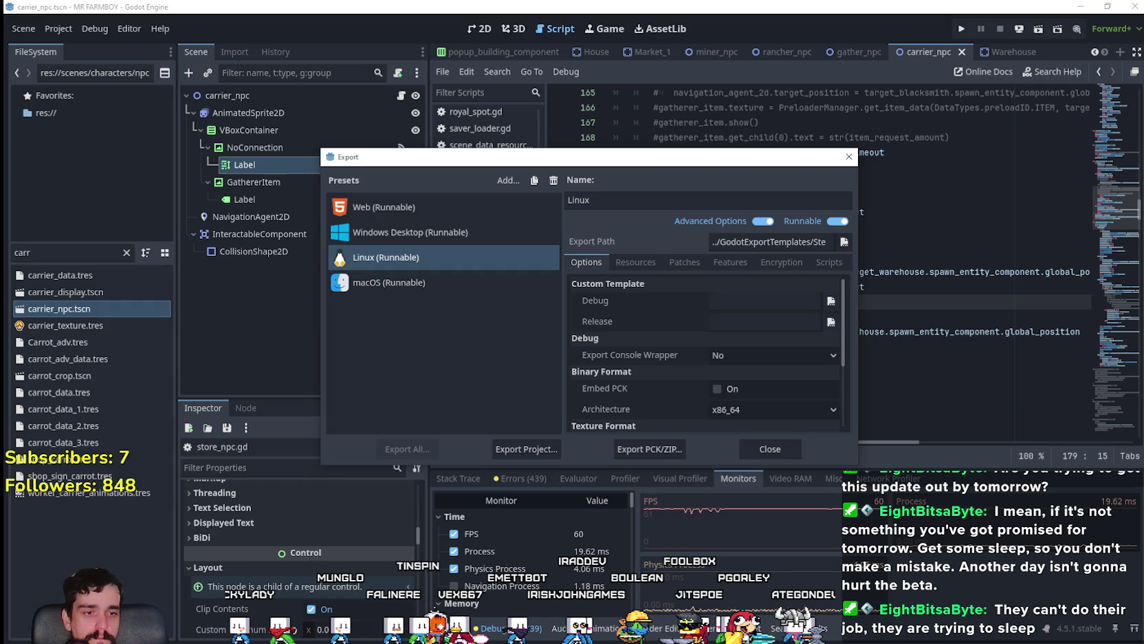
# - Pack the Linux .pck and .x86_64 files into mrfarmboyLinux.zip as a ZIP archive in WinRAR
pyautogui.hotkey('alt', 'Tab')
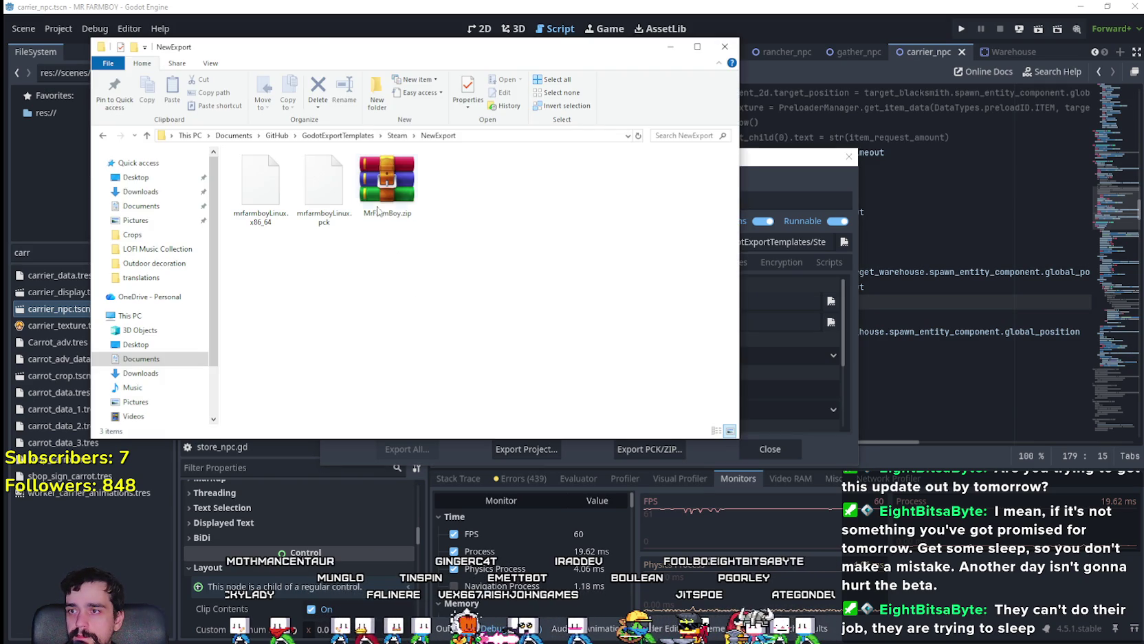
pyautogui.click(377, 204)
pyautogui.doubleClick(377, 204)
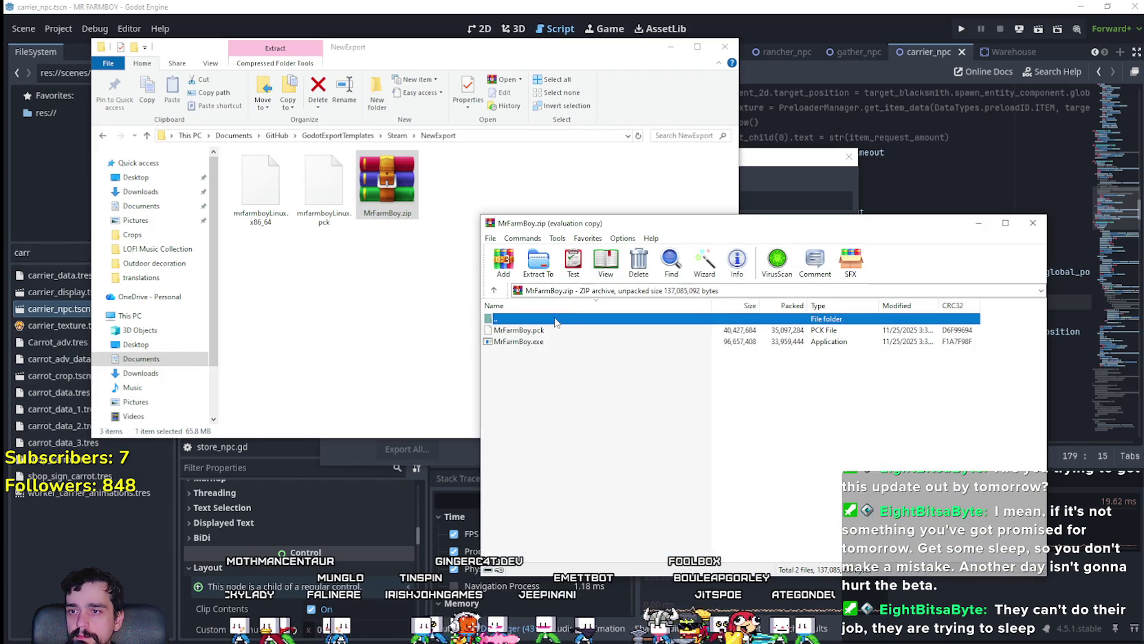
pyautogui.click(860, 349)
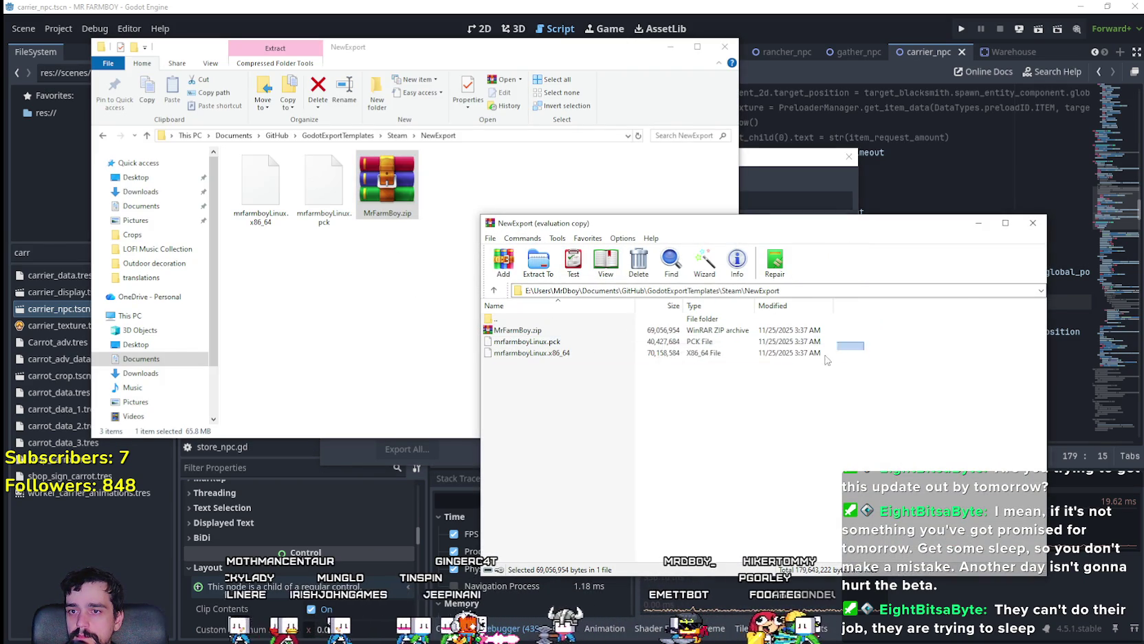
pyautogui.moveTo(856, 365); pyautogui.dragTo(842, 337)
pyautogui.click(504, 261)
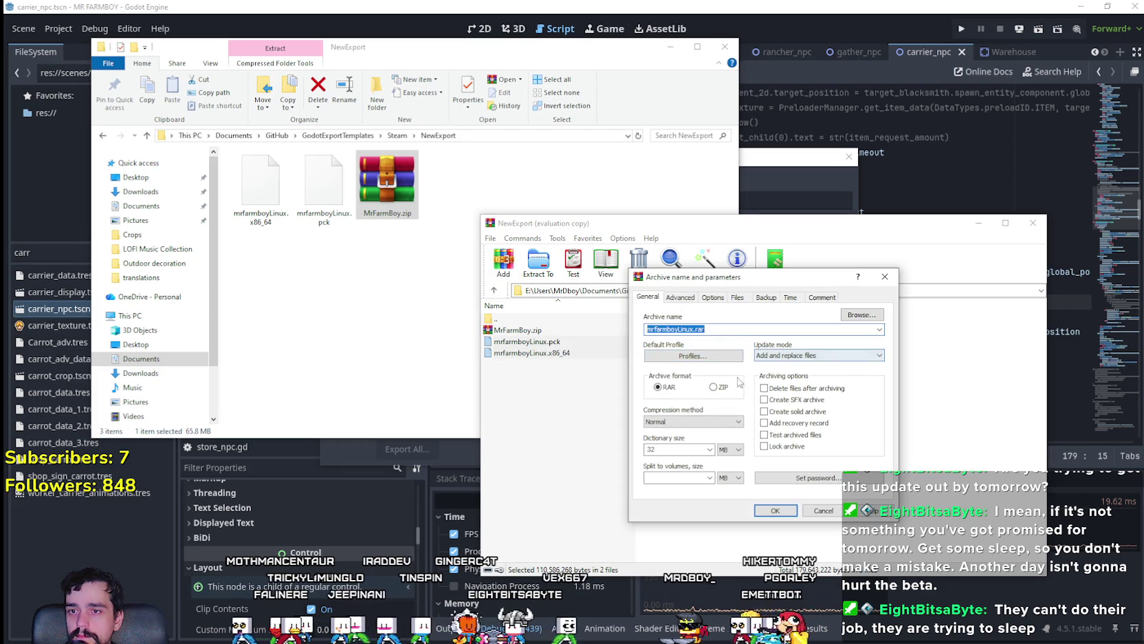
pyautogui.click(717, 389)
pyautogui.click(775, 510)
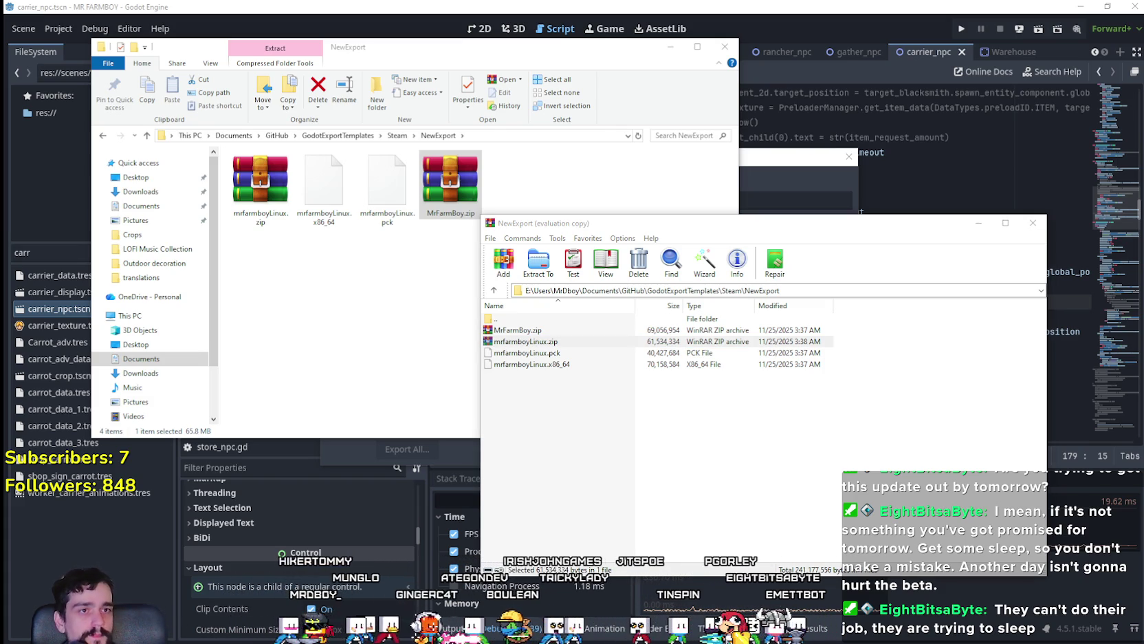
# - Close WinRAR and delete the loose Linux .x86_64 and .pck files
pyautogui.click(1033, 223)
pyautogui.moveTo(416, 253)
pyautogui.mouseDown()
pyautogui.moveTo(297, 157)
pyautogui.moveTo(321, 207)
pyautogui.mouseUp()
pyautogui.rightClick(321, 206)
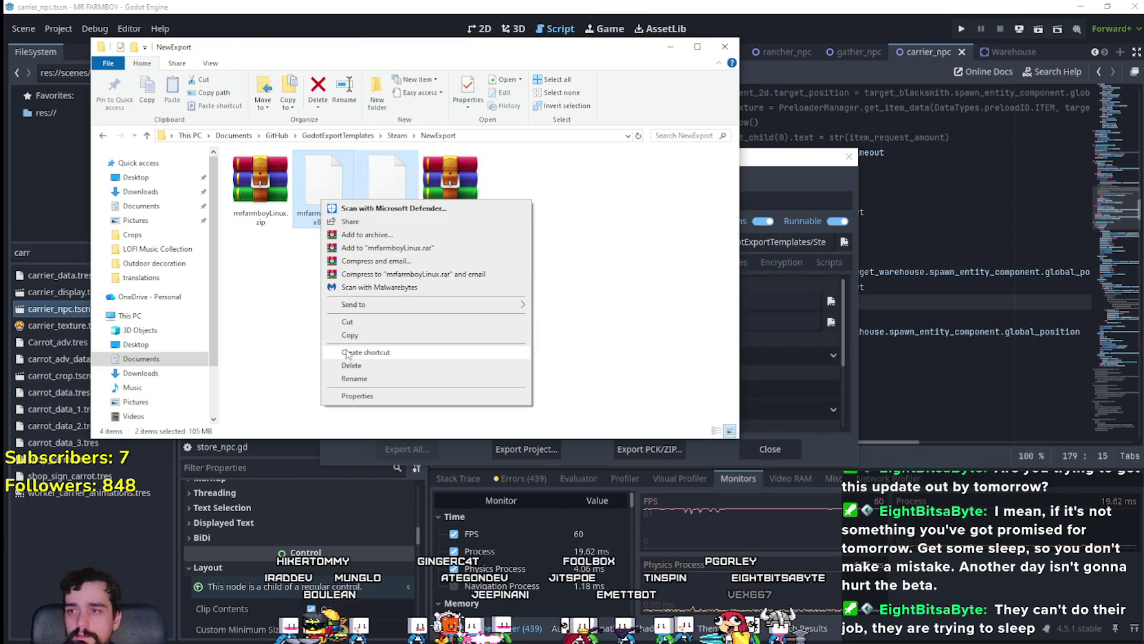
pyautogui.click(349, 369)
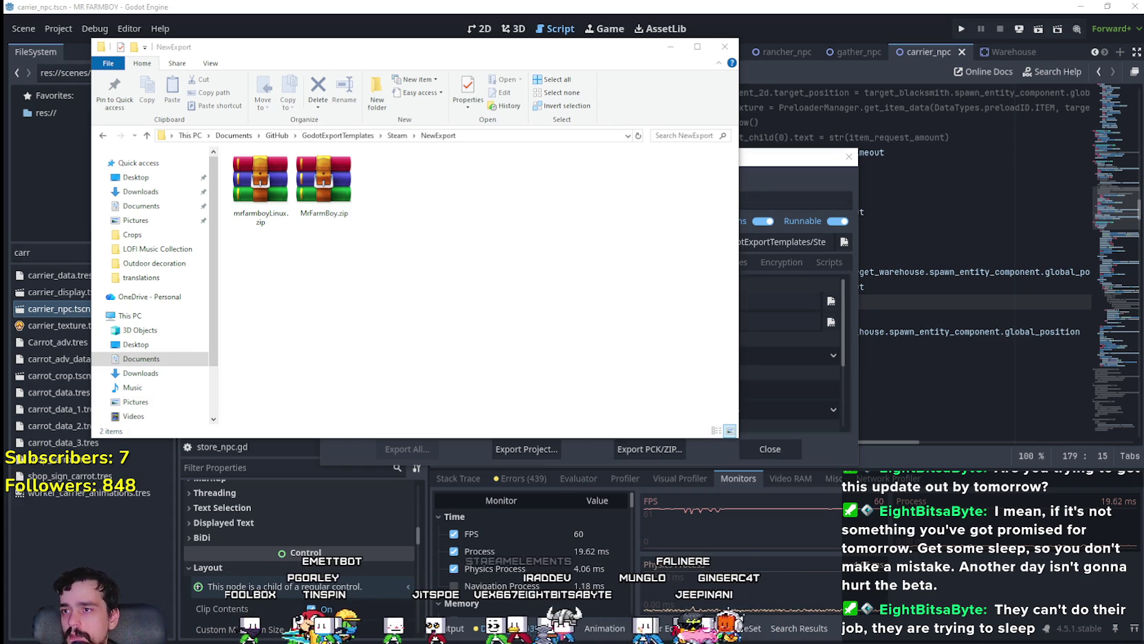
pyautogui.moveTo(354, 188); pyautogui.dragTo(553, 240)
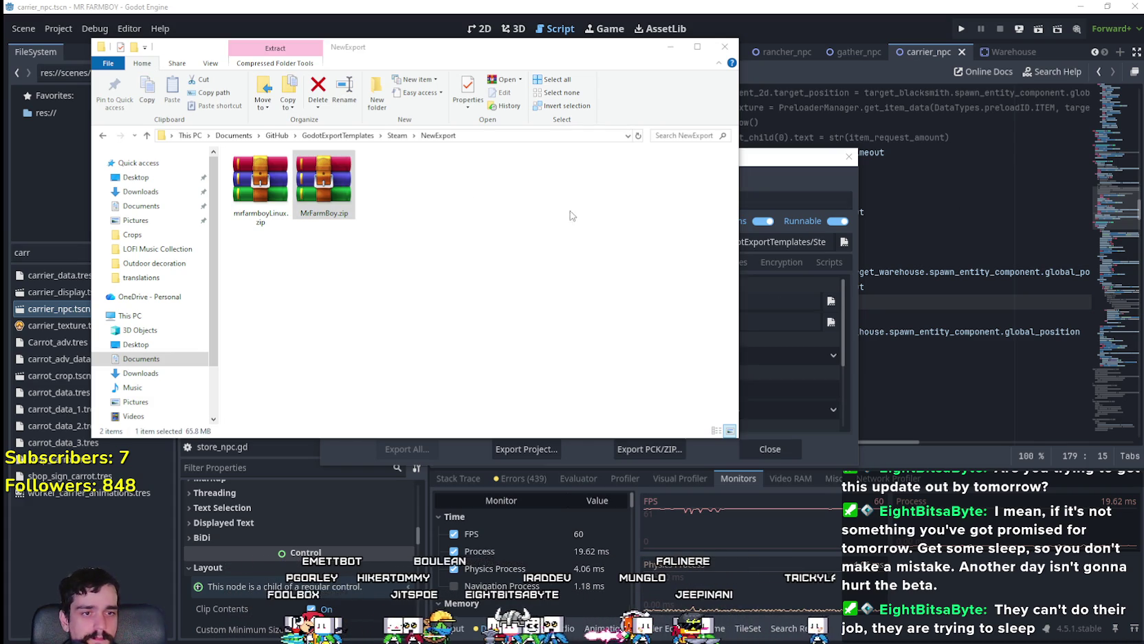
# - Check mrfarmboyLinux.zip's size, close Godot's export settings, and switch to GitHub Desktop
pyautogui.press('Left')
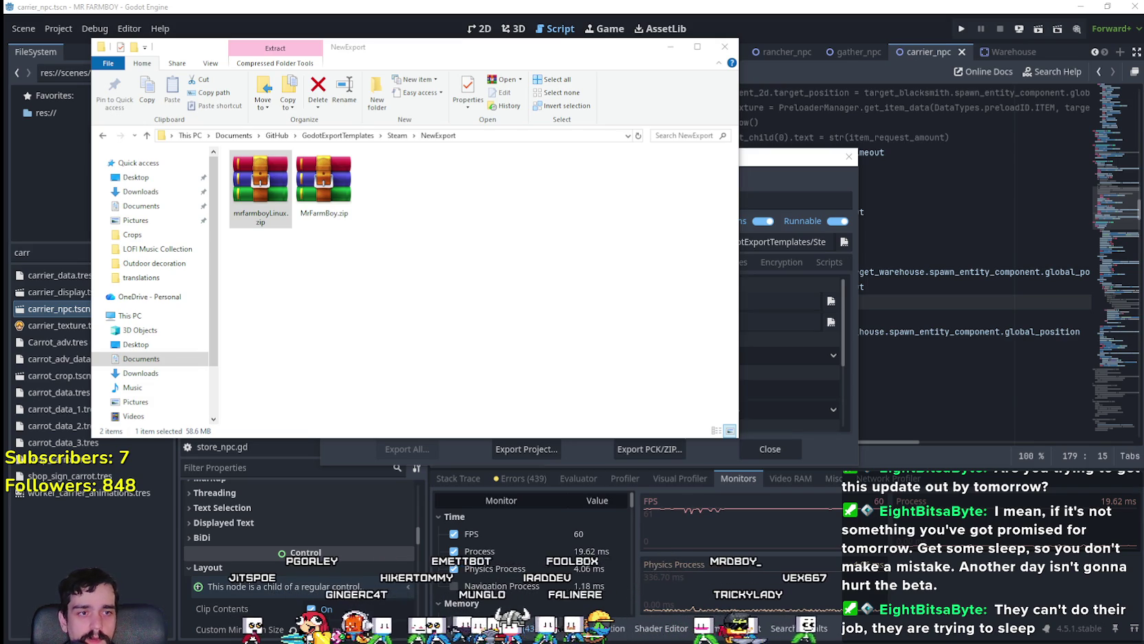
pyautogui.click(855, 158)
pyautogui.click(855, 158)
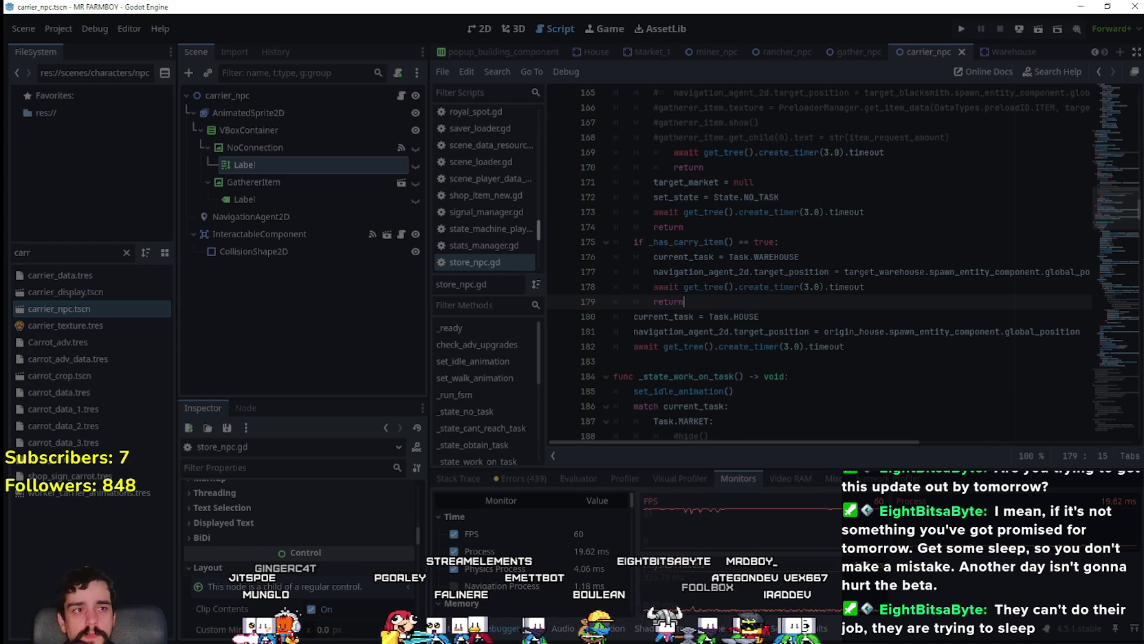
pyautogui.hotkey('alt', 'Tab')
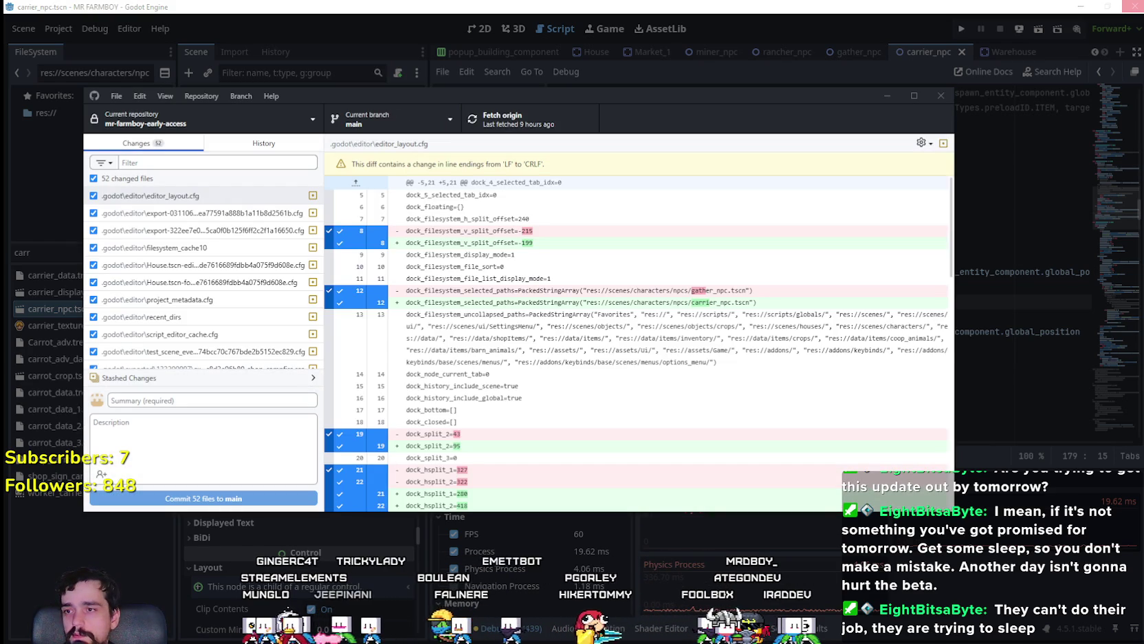
# - Review the MrFarmBoy.zip and mrfarmboyLinux.zip archives in the NewExport folder, then minimize it
pyautogui.hotkey('alt', 'Tab')
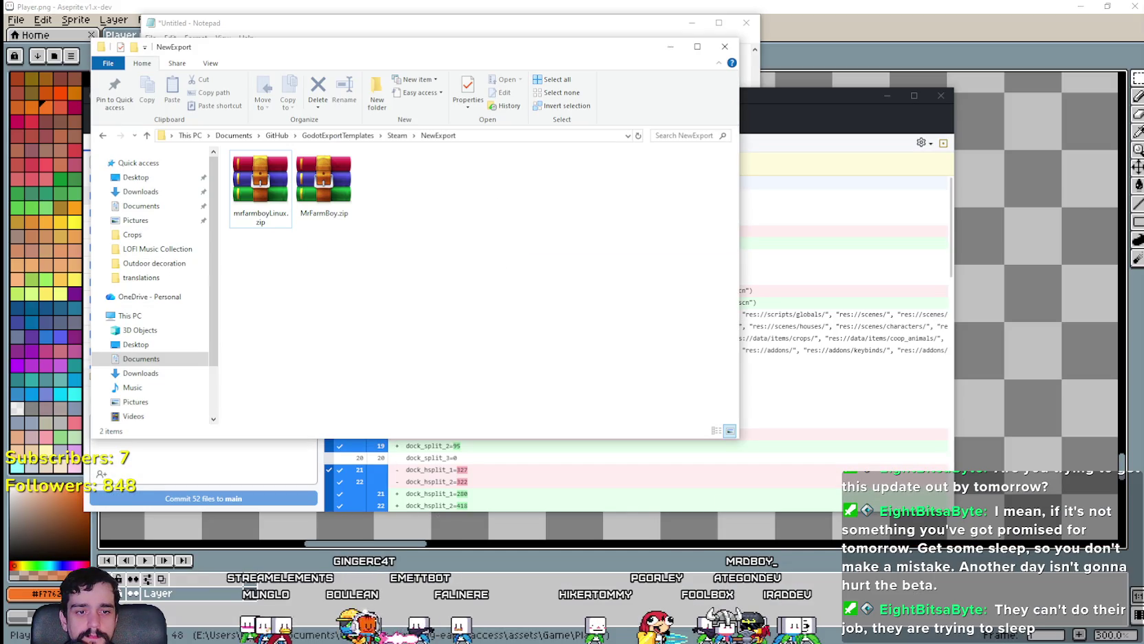
pyautogui.click(323, 180)
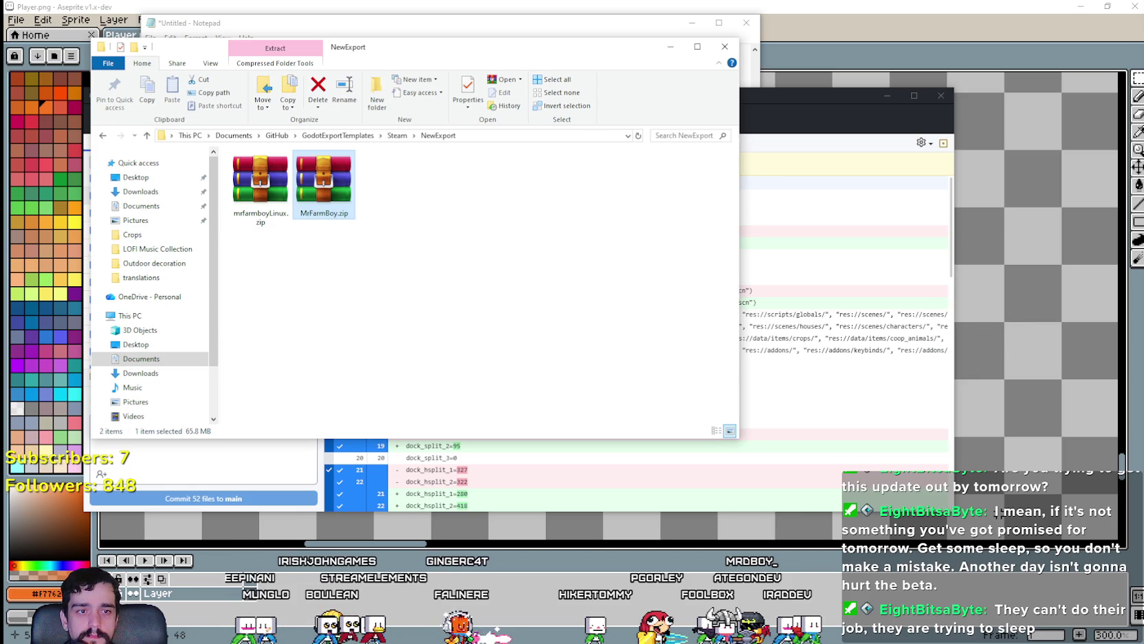
pyautogui.click(260, 182)
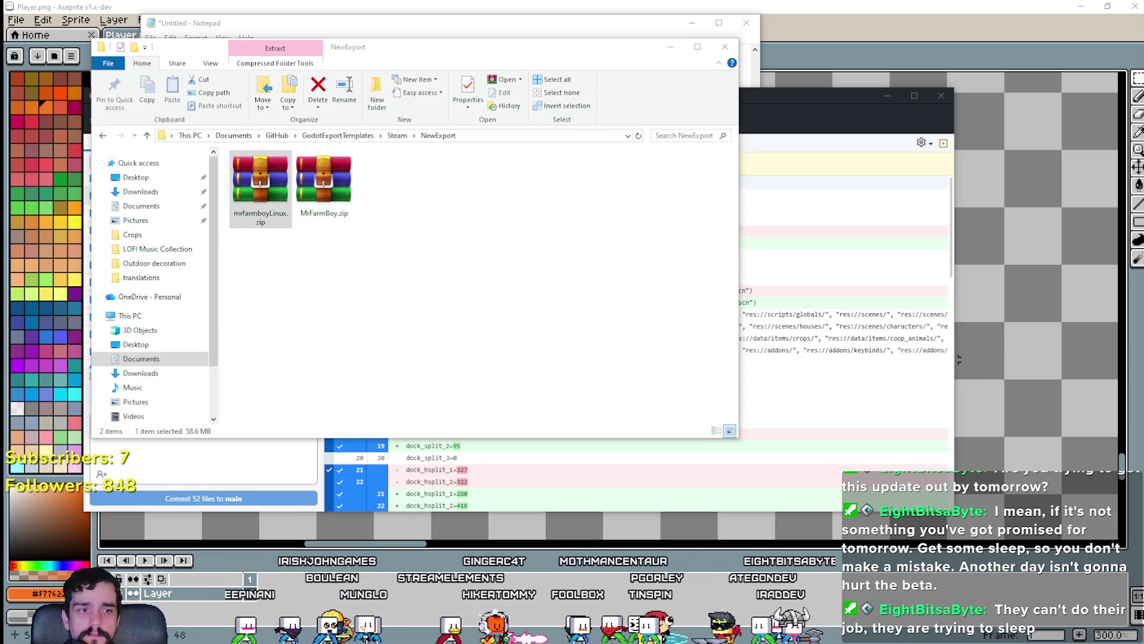
pyautogui.click(671, 46)
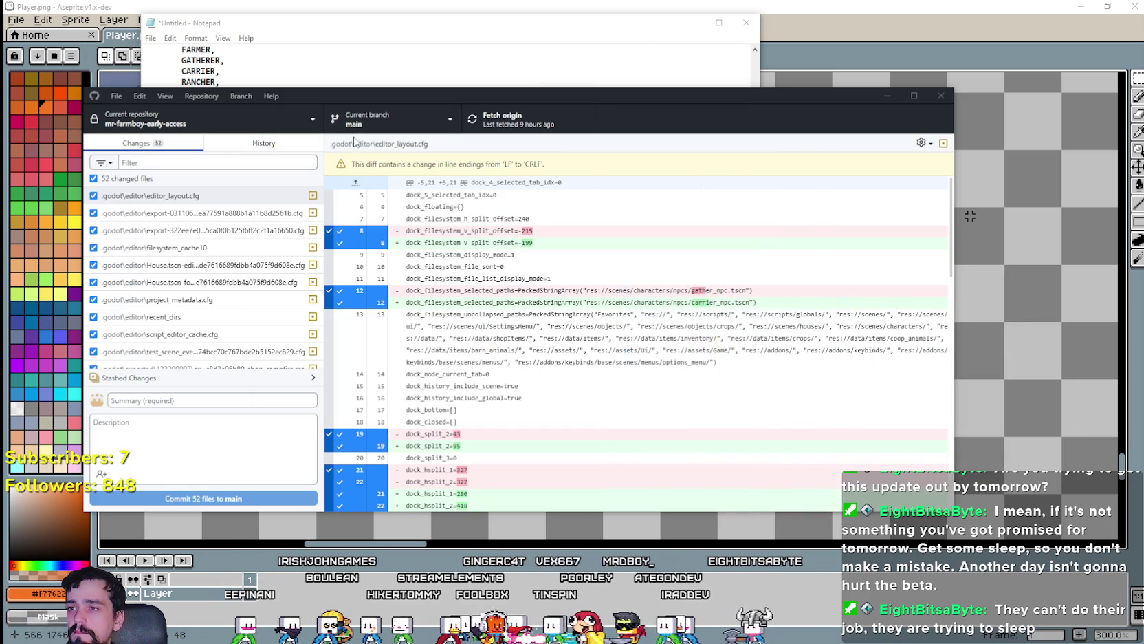
# - Commit the 52 changed files to main with the summary v4.0.45
pyautogui.click(233, 143)
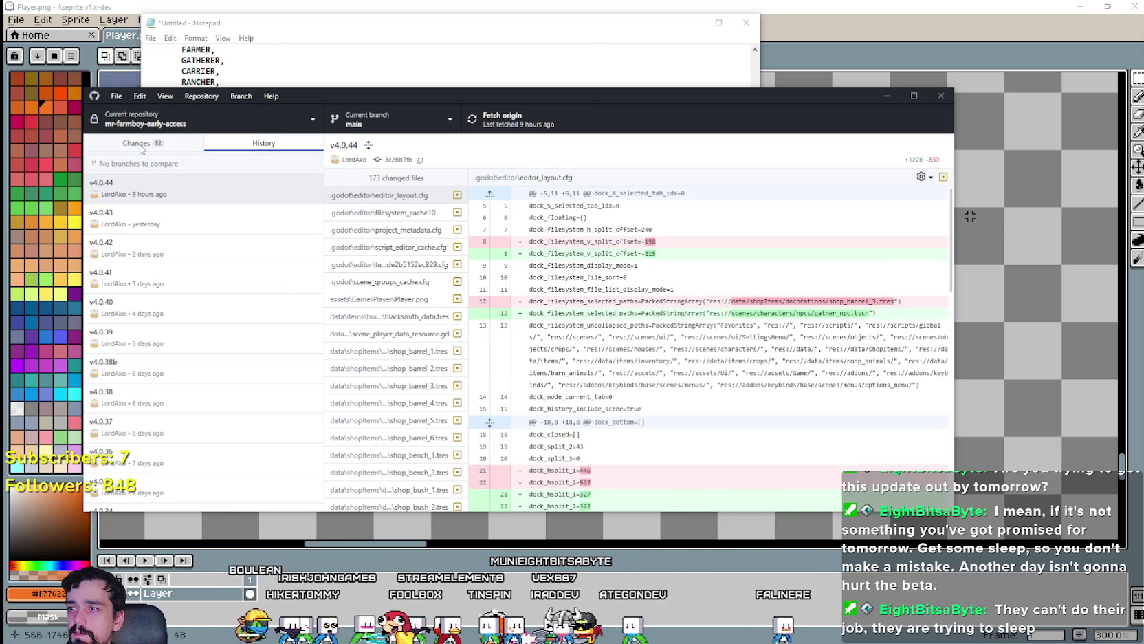
pyautogui.click(136, 143)
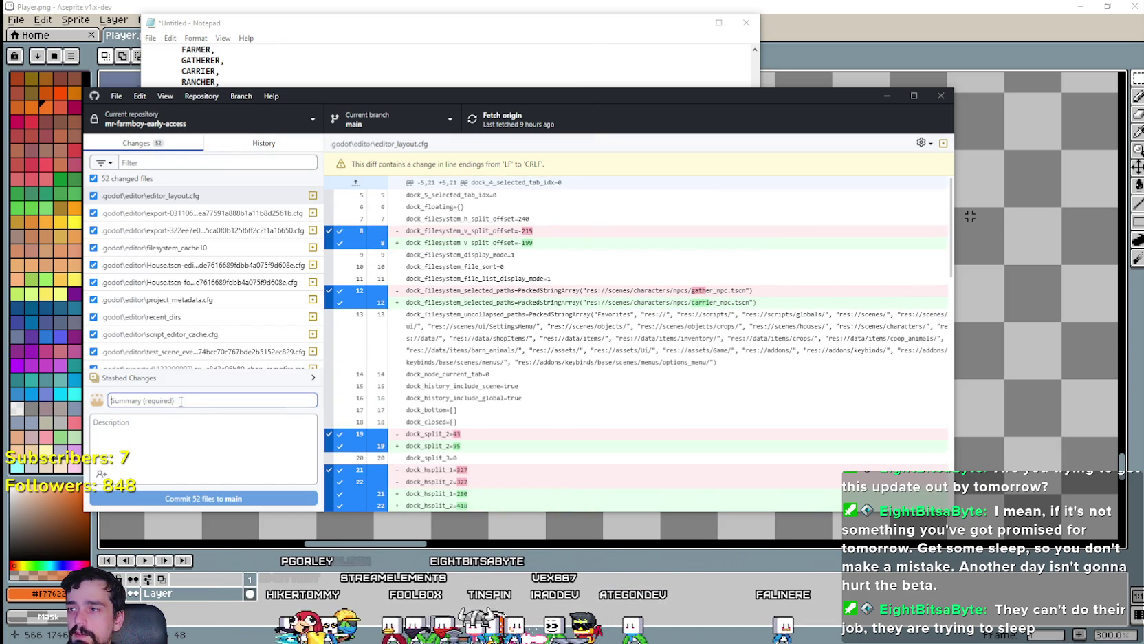
pyautogui.write('v4.0.45')
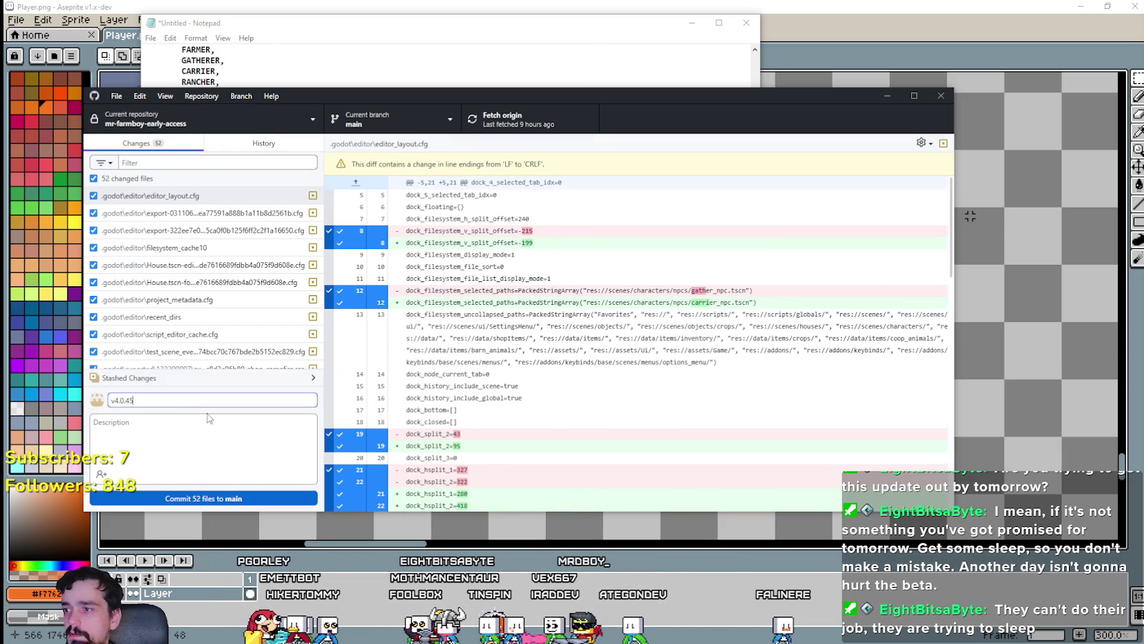
pyautogui.click(231, 498)
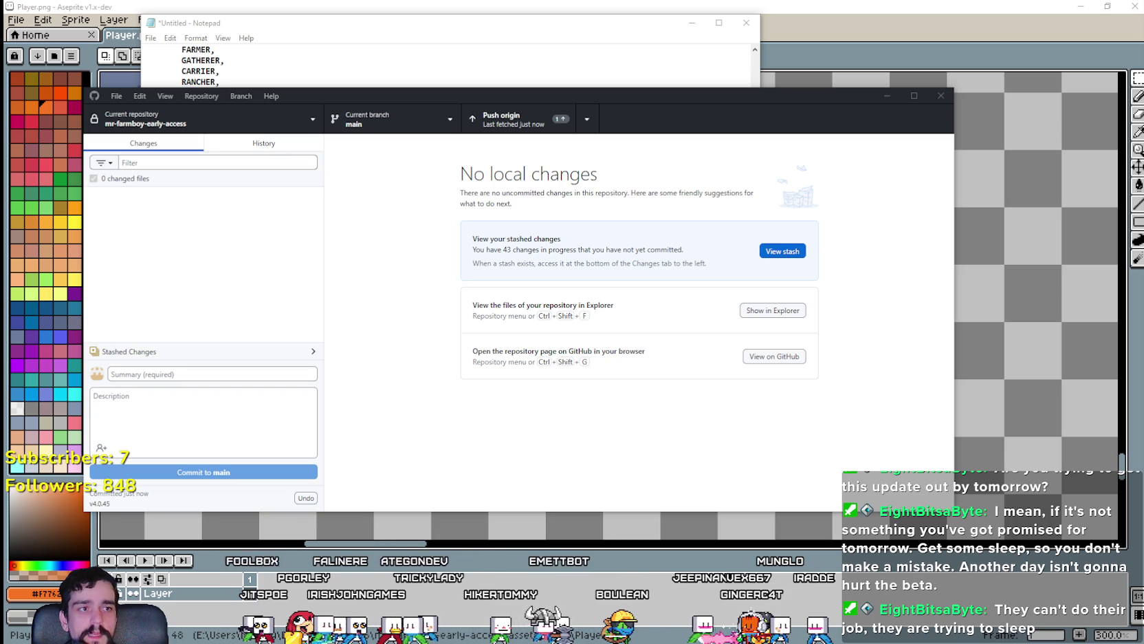
# - Push the commit to origin, then close GitHub Desktop and the untitled Notepad document
pyautogui.hotkey('ctrl', 'p')
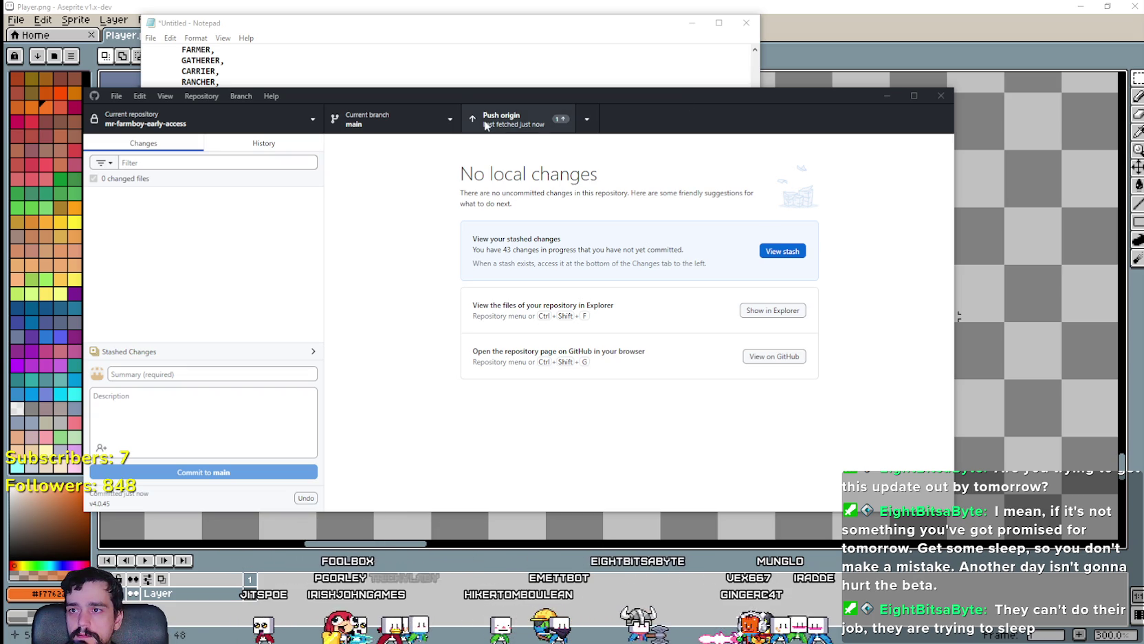
pyautogui.moveTo(643, 102); pyautogui.dragTo(610, 103)
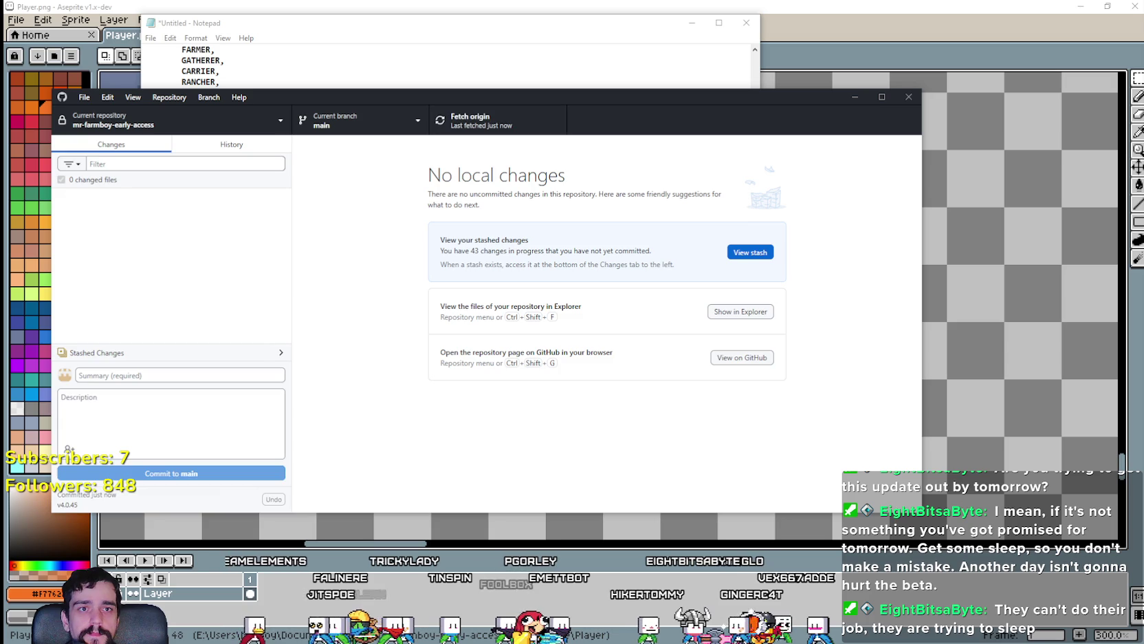
pyautogui.click(908, 97)
pyautogui.click(746, 22)
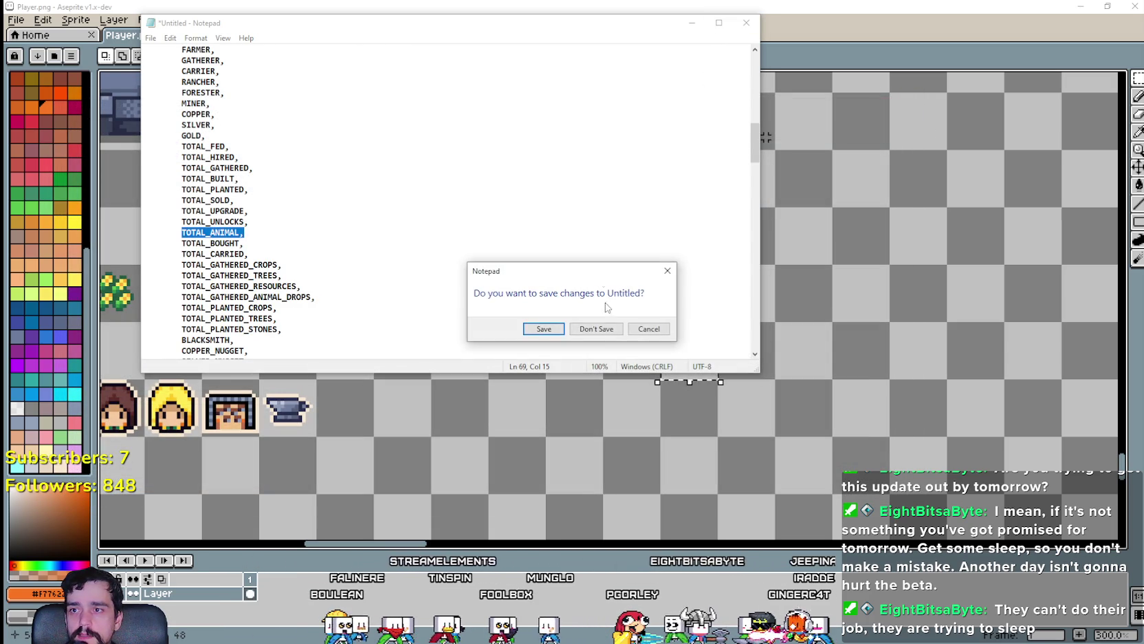
# - Discard the unsaved Notepad text, then restore and close the maximized Aseprite window
pyautogui.click(597, 328)
pyautogui.click(1104, 6)
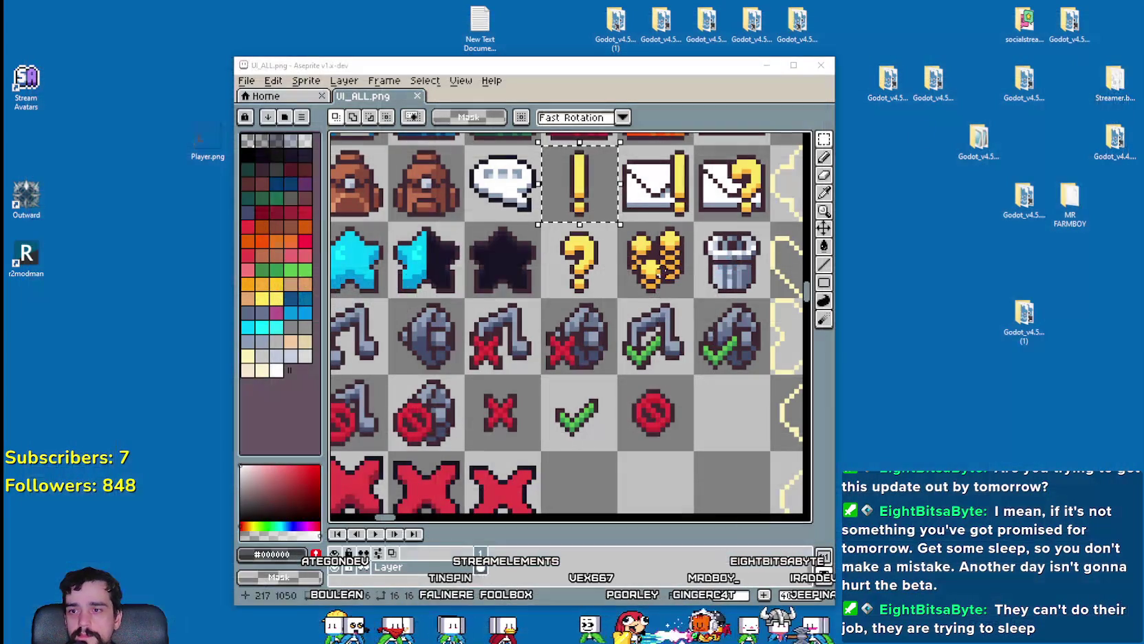
pyautogui.click(825, 64)
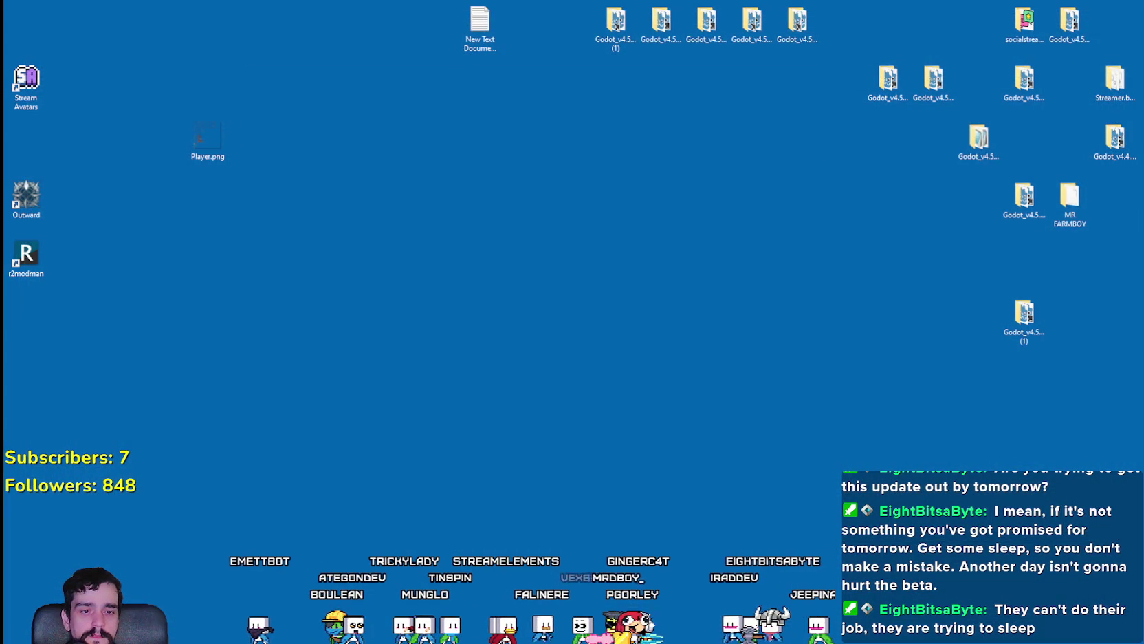